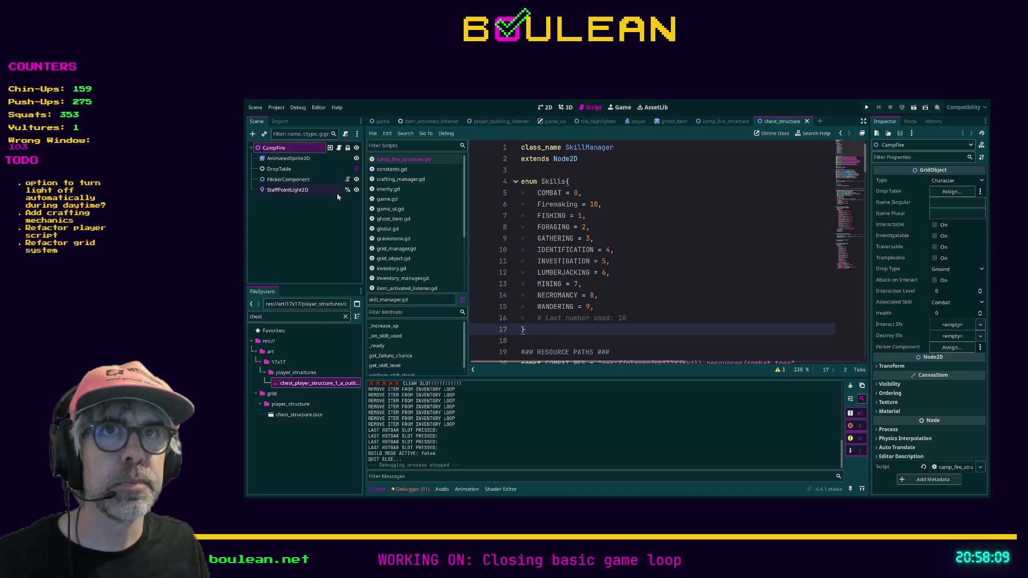
Step: Rename the copied scene's root node to Chest
{"action": "left_click", "coordinate": [288, 150]}
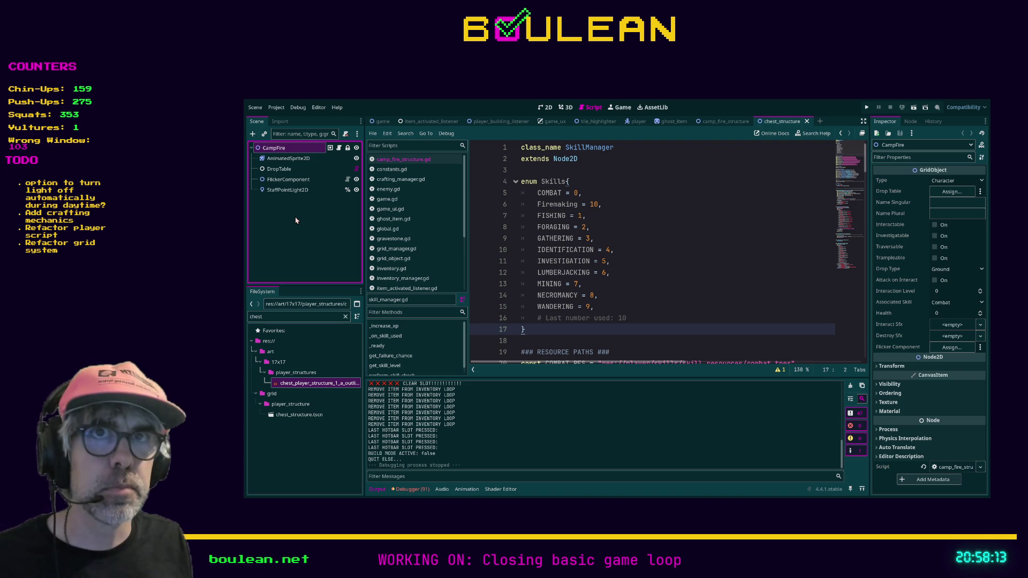
{"action": "key", "text": "F2"}
{"action": "type", "text": "Chest"}
{"action": "key", "text": "Return"}
Step: Replace the AnimatedSprite2D's 'lit' animation with a 'closed' animation using the chest sprite
{"action": "key", "text": "Down"}
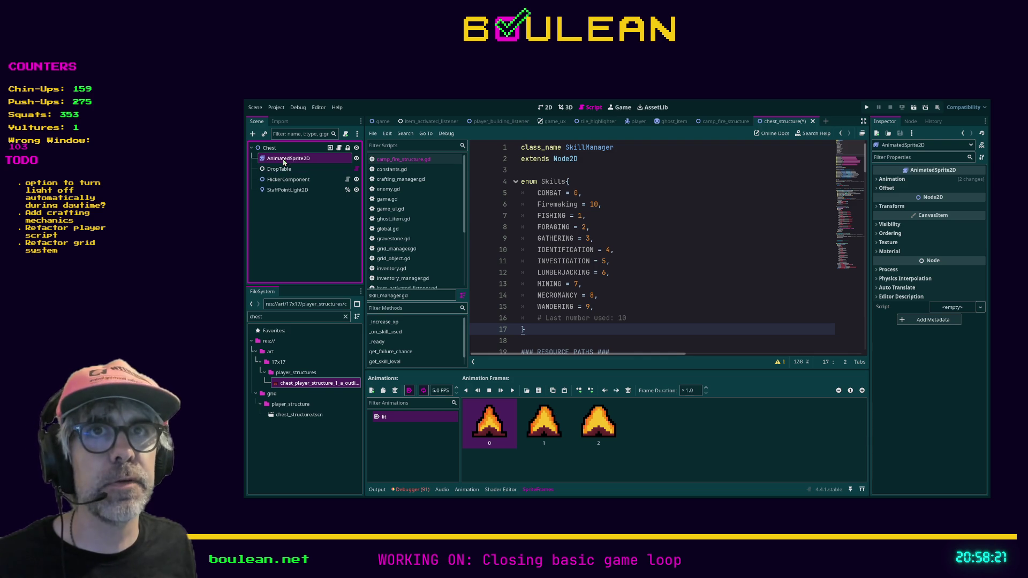
{"action": "mouse_move", "coordinate": [317, 384]}
{"action": "left_mouse_down"}
{"action": "mouse_move", "coordinate": [650, 432]}
{"action": "mouse_move", "coordinate": [343, 403]}
{"action": "mouse_move", "coordinate": [309, 382]}
{"action": "left_mouse_up"}
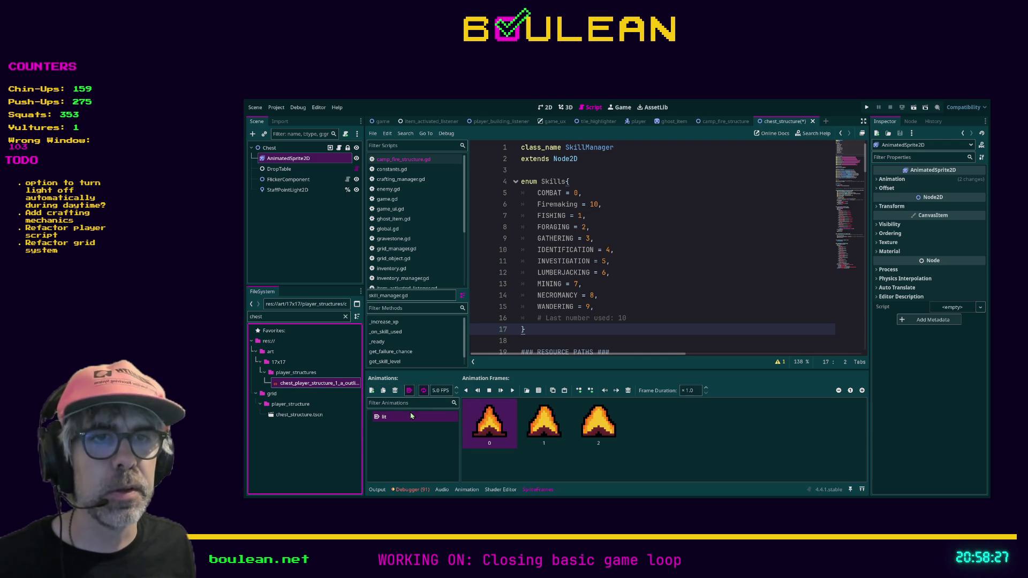
{"action": "left_click", "coordinate": [372, 391]}
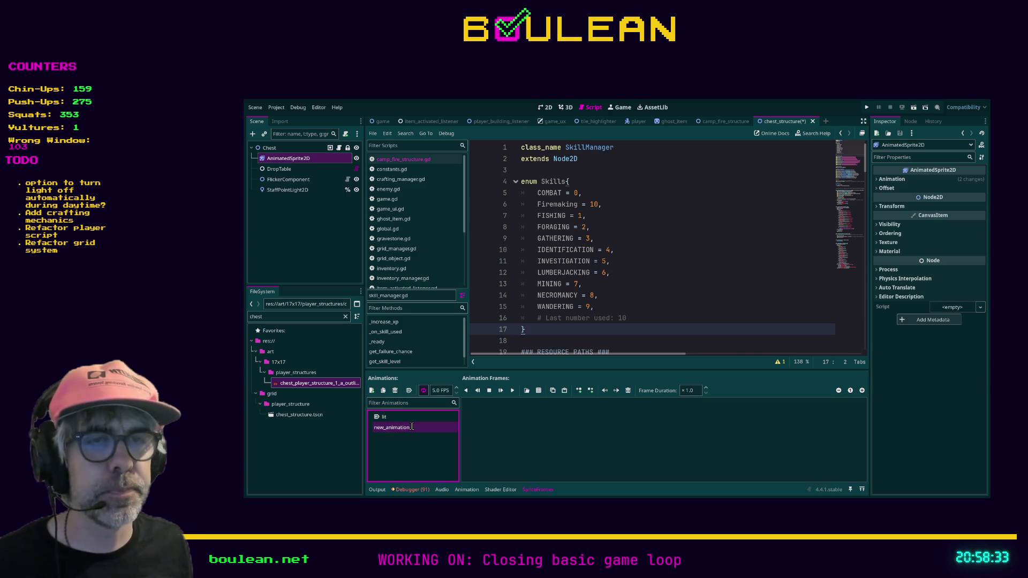
{"action": "type", "text": "closed"}
{"action": "key", "text": "Return"}
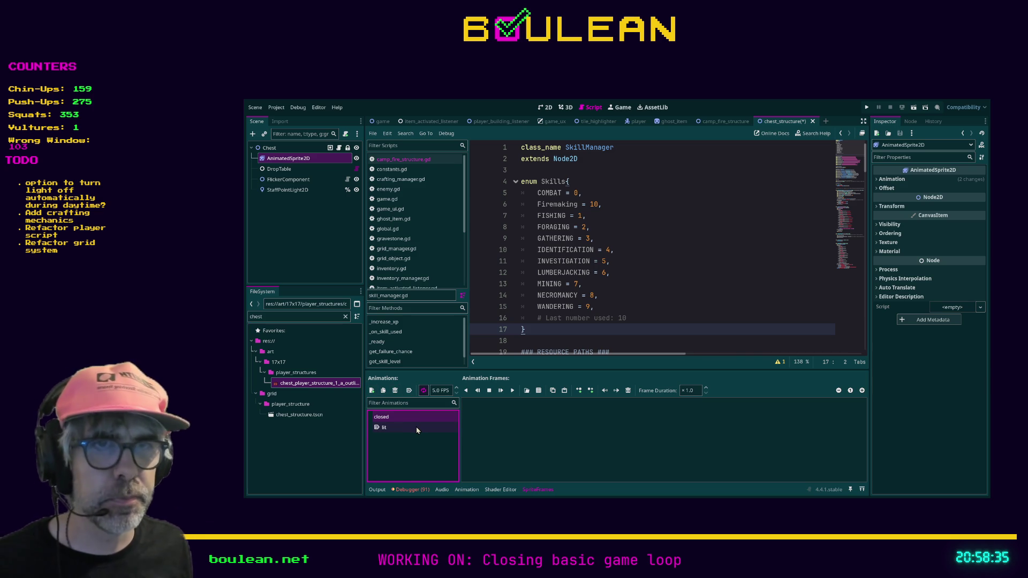
{"action": "left_click", "coordinate": [404, 428]}
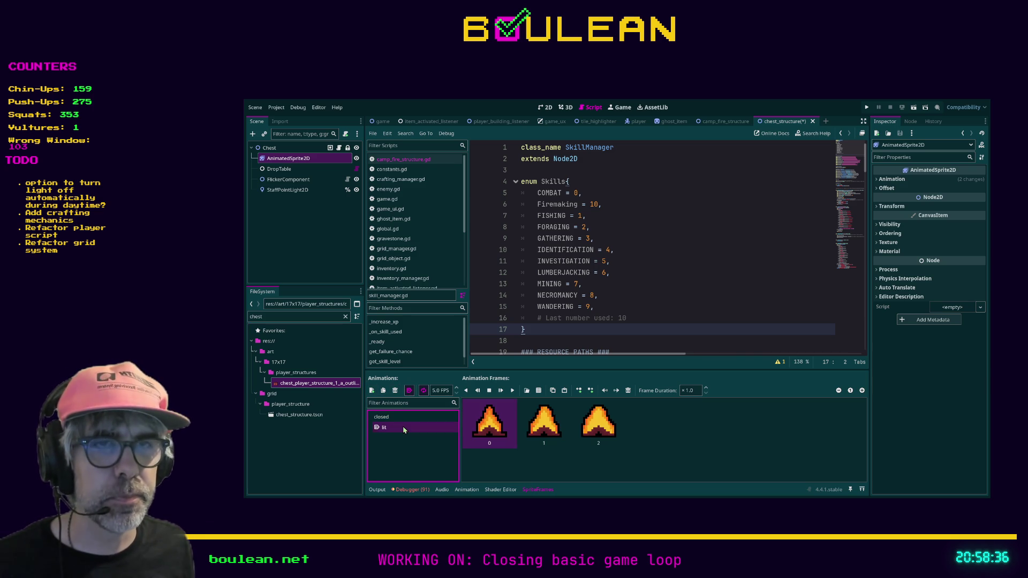
{"action": "left_click", "coordinate": [395, 390]}
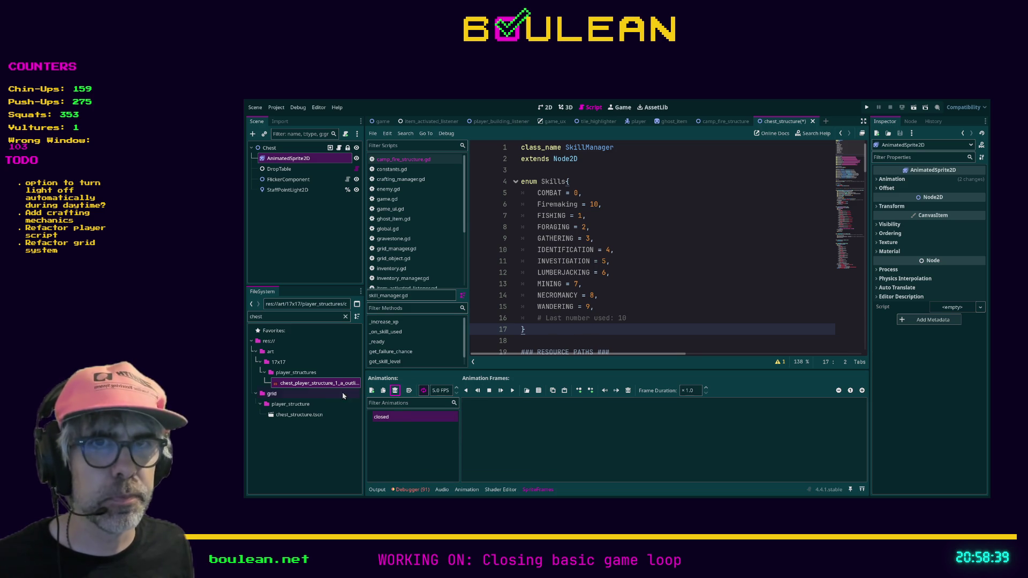
{"action": "left_click_drag", "start_coordinate": [316, 384], "coordinate": [515, 425]}
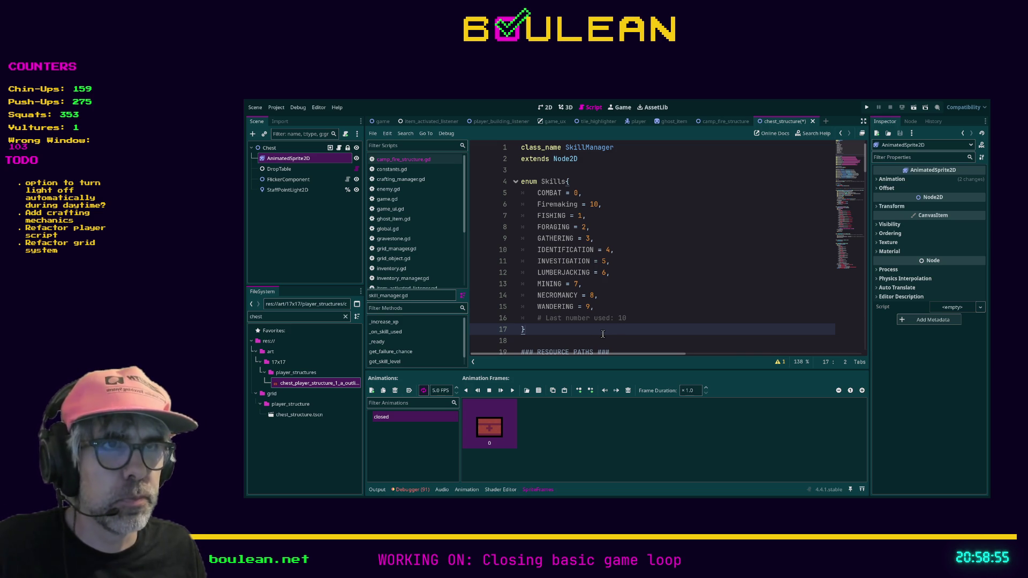
Step: Save the Chest scene, then inspect the FlickerComponent transform and the StaffPointLight2D node
{"action": "key", "text": "ctrl+s"}
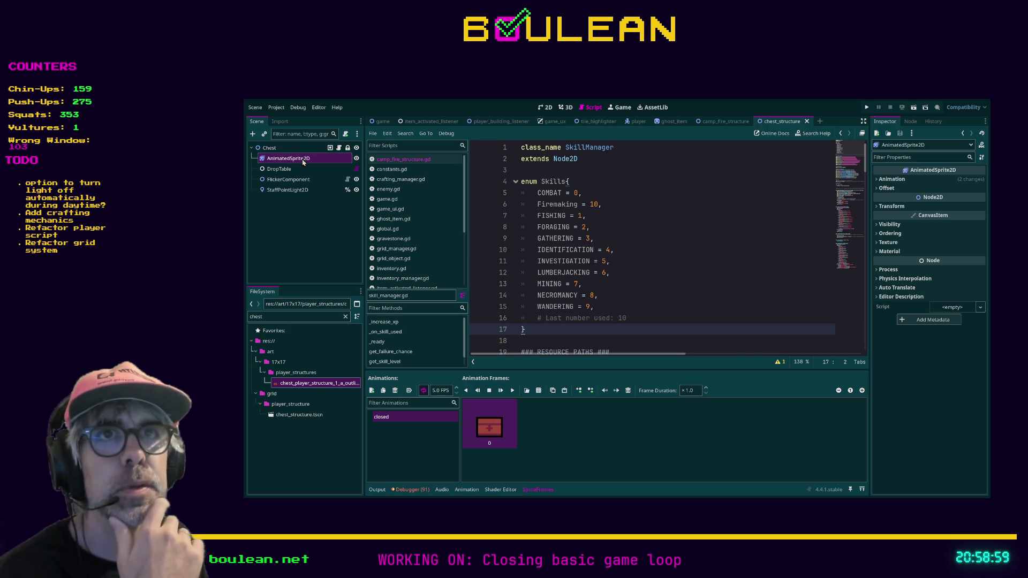
{"action": "left_click", "coordinate": [296, 181]}
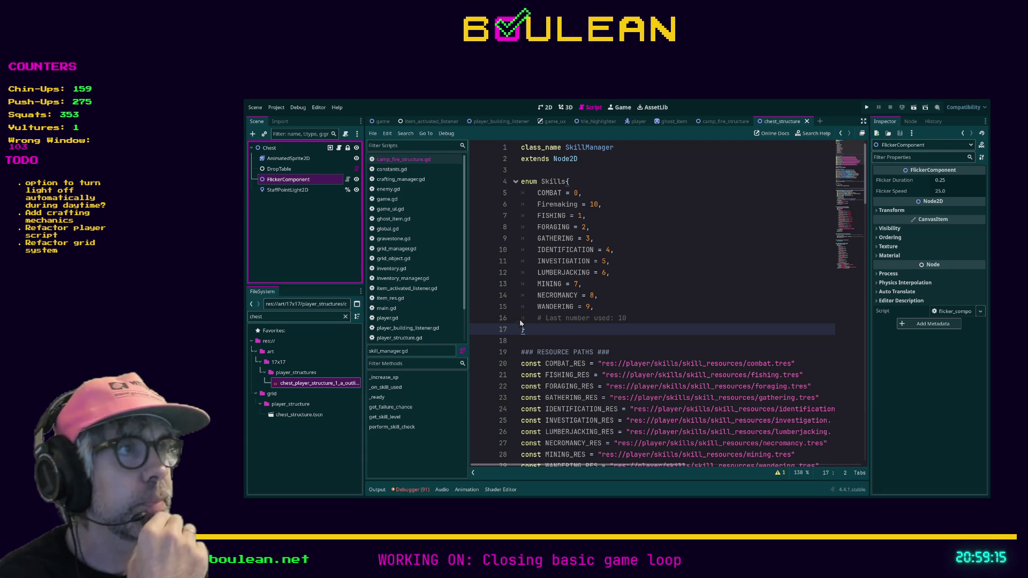
{"action": "left_click", "coordinate": [299, 416]}
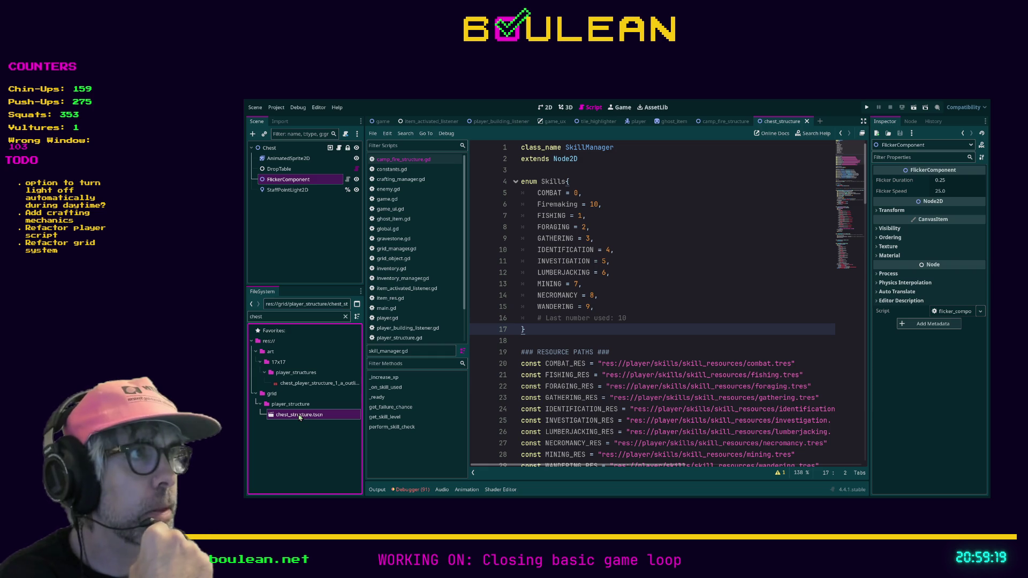
{"action": "left_click", "coordinate": [879, 211]}
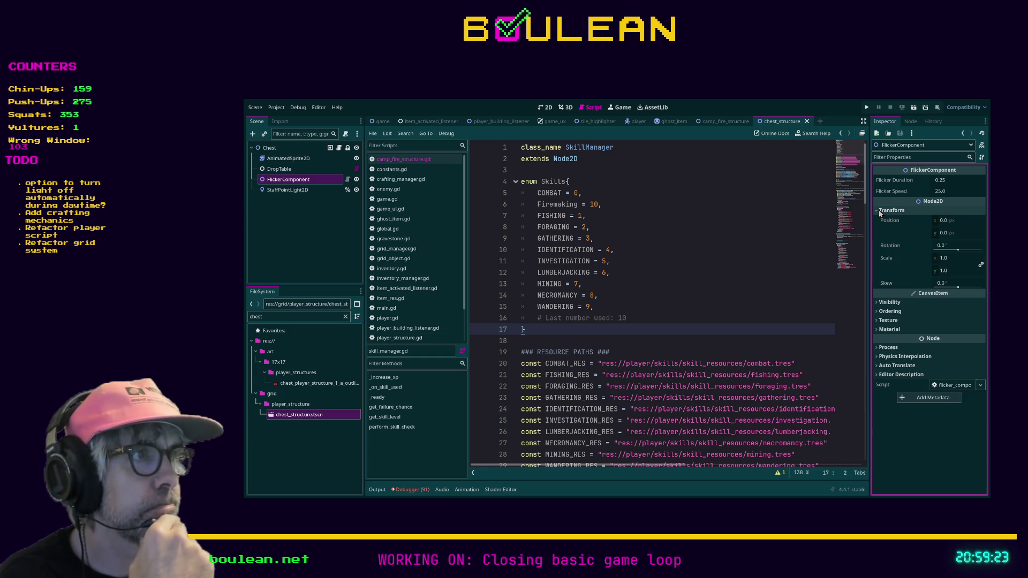
{"action": "left_click", "coordinate": [880, 211]}
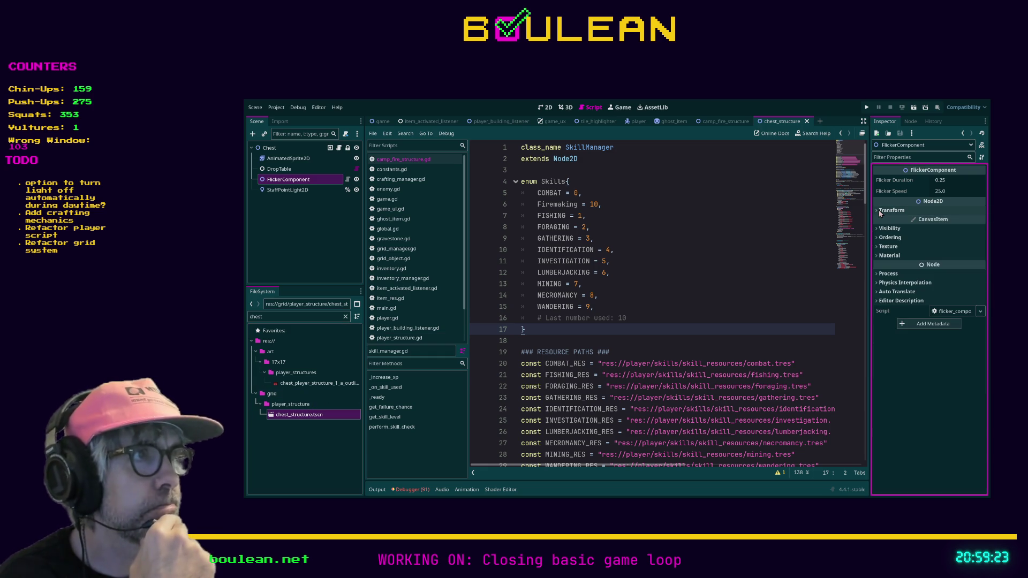
{"action": "left_click", "coordinate": [293, 190]}
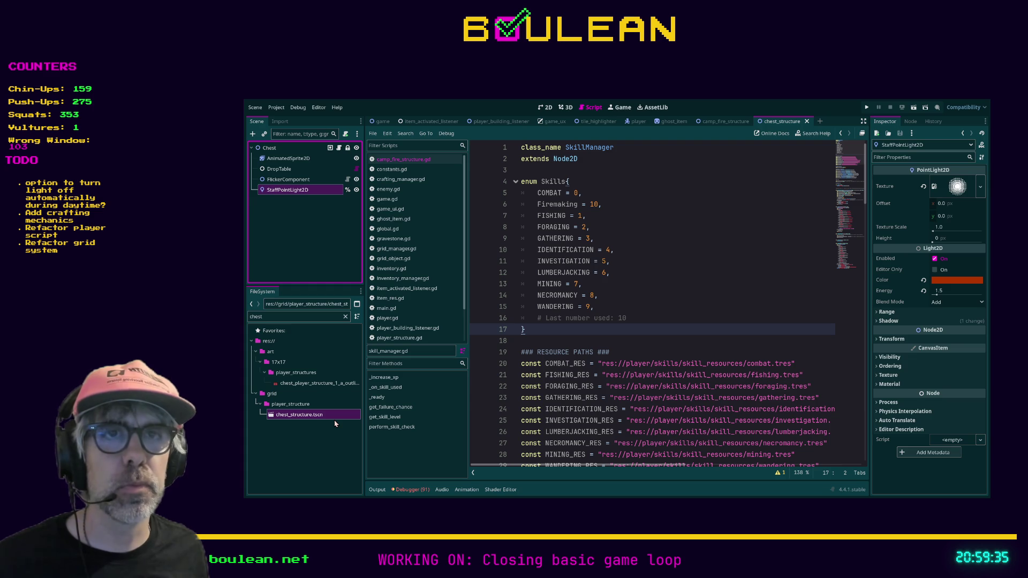
{"action": "left_click_drag", "start_coordinate": [699, 328], "coordinate": [714, 291]}
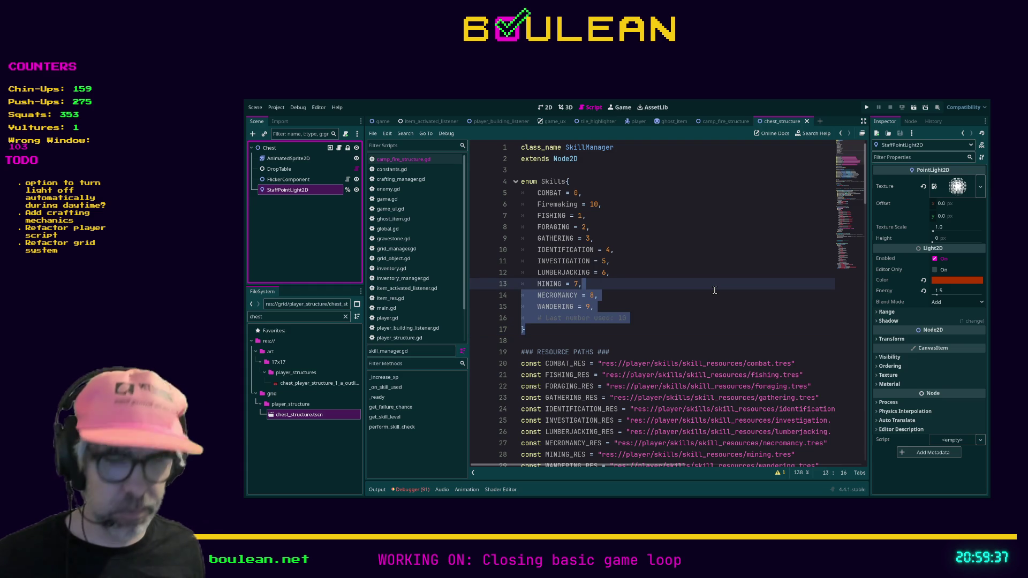
{"action": "left_click_drag", "start_coordinate": [617, 250], "coordinate": [661, 259]}
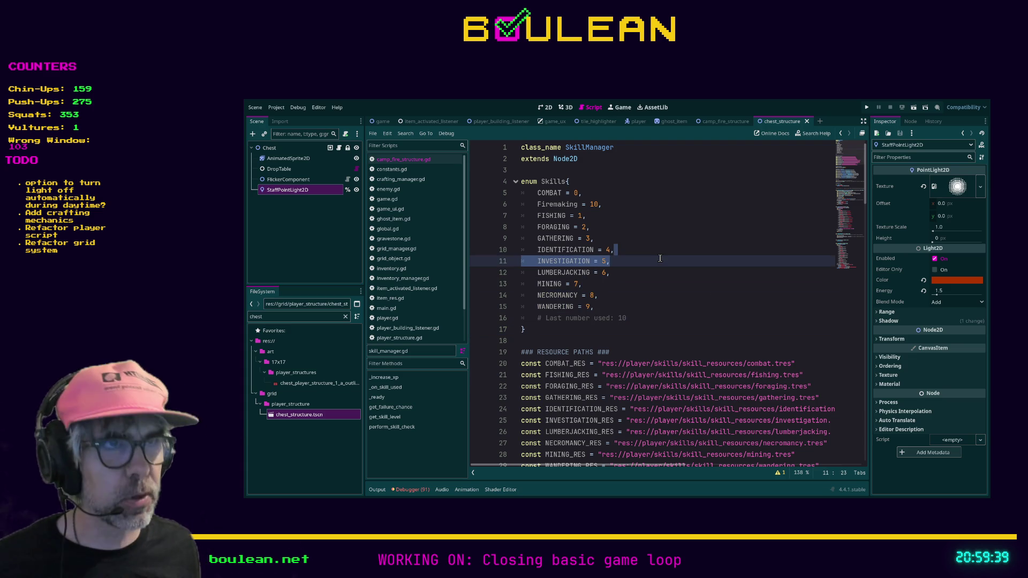
{"action": "left_click", "coordinate": [617, 302]}
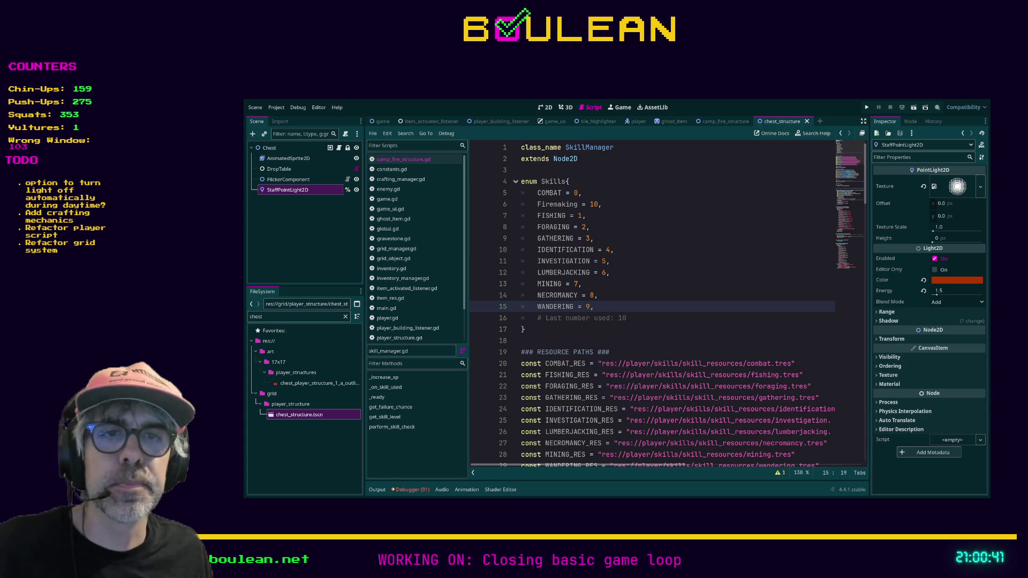
Step: Delete the StaffPointLight2D node from the Chest scene
{"action": "left_click", "coordinate": [282, 417]}
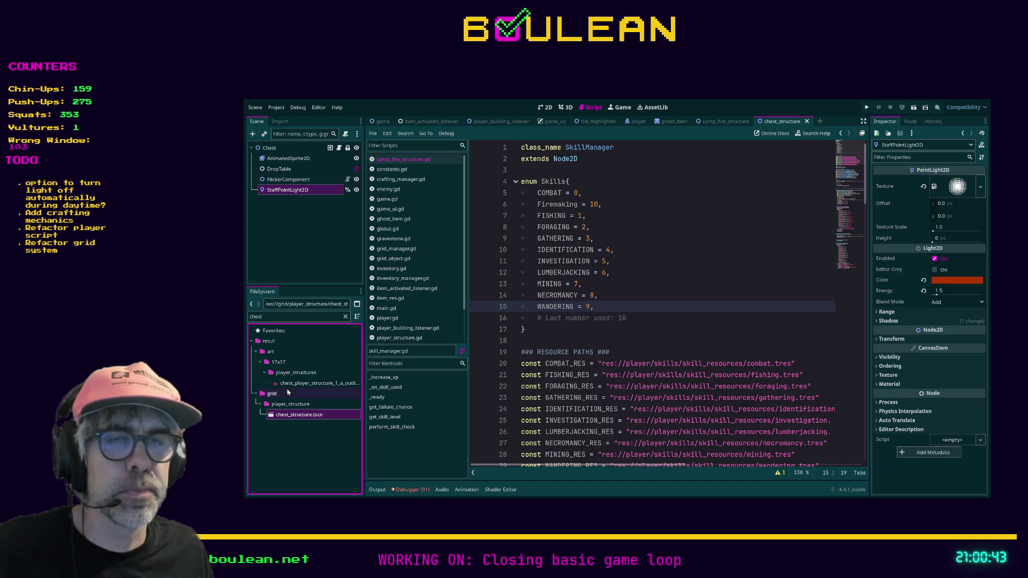
{"action": "left_click", "coordinate": [306, 180]}
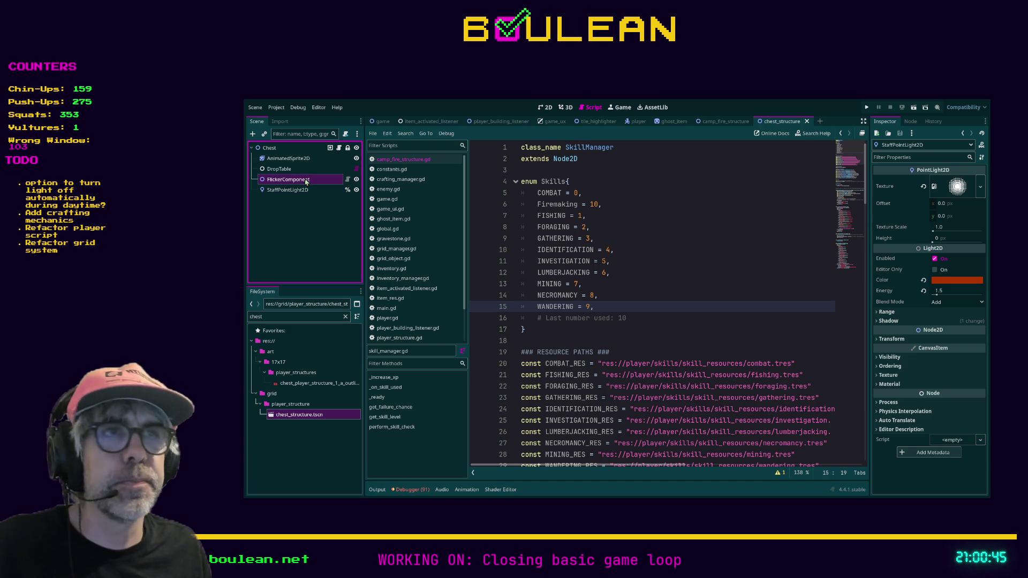
{"action": "left_click", "coordinate": [299, 192]}
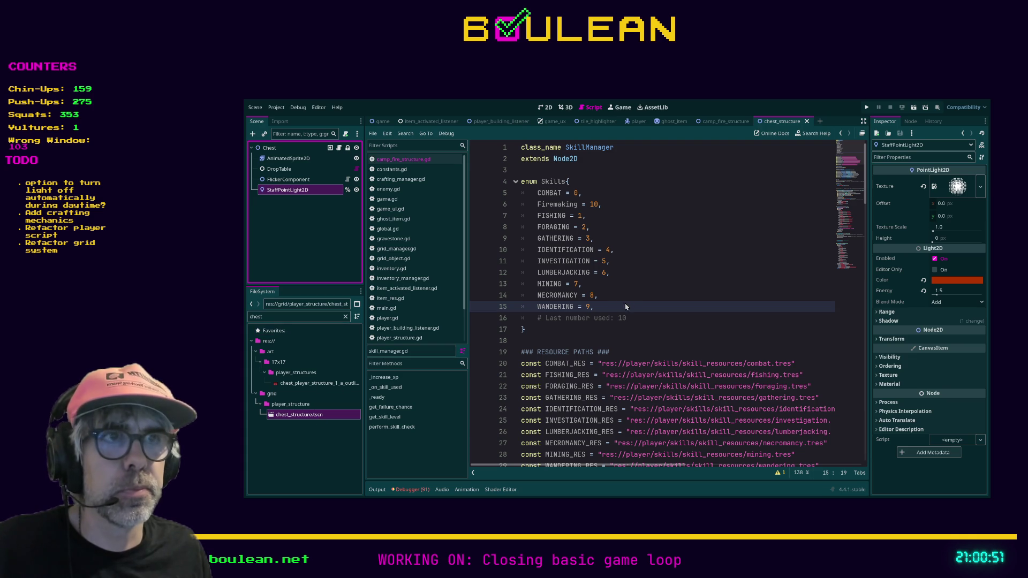
{"action": "key", "text": "Delete"}
Step: Review the remaining DropTable, AnimatedSprite2D, FlickerComponent and Chest root GridObject properties
{"action": "left_click", "coordinate": [273, 169]}
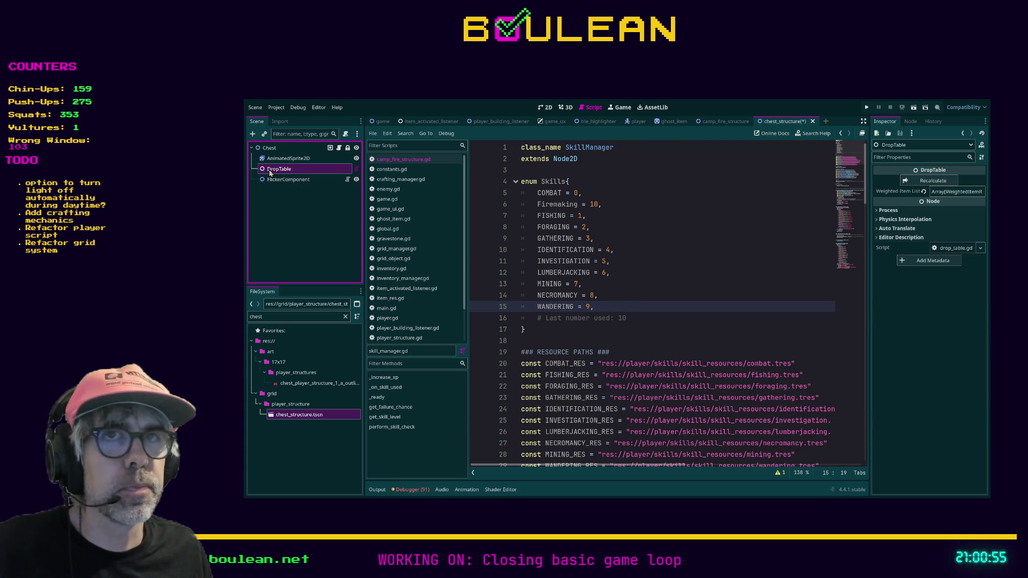
{"action": "left_click", "coordinate": [288, 159]}
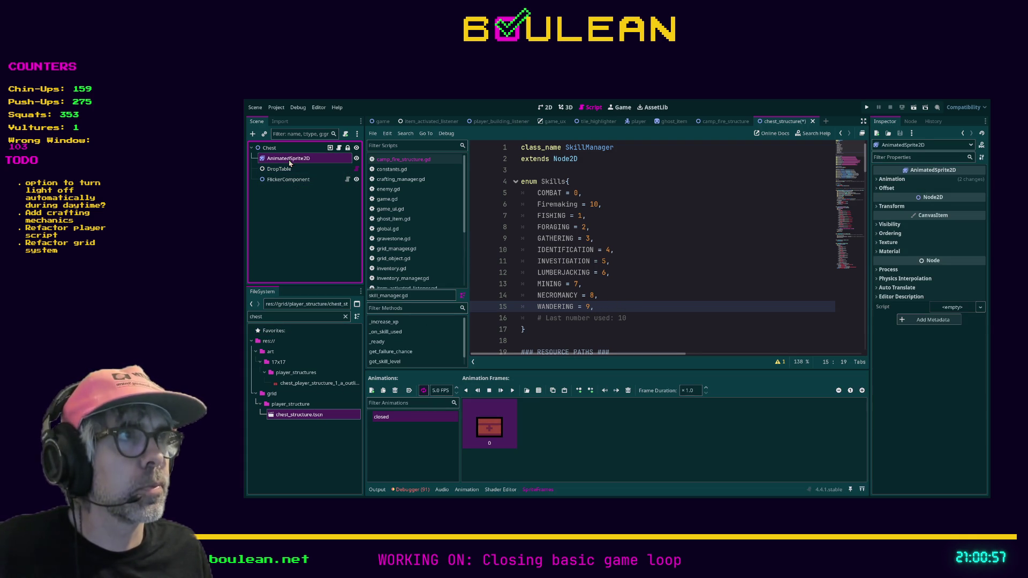
{"action": "left_click", "coordinate": [284, 169]}
{"action": "left_click", "coordinate": [288, 179]}
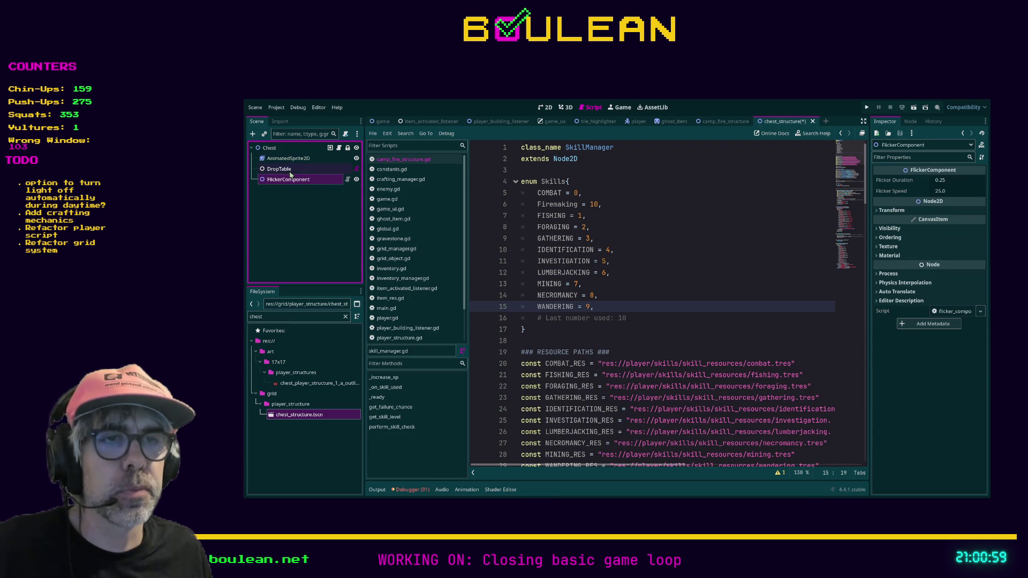
{"action": "left_click", "coordinate": [287, 161]}
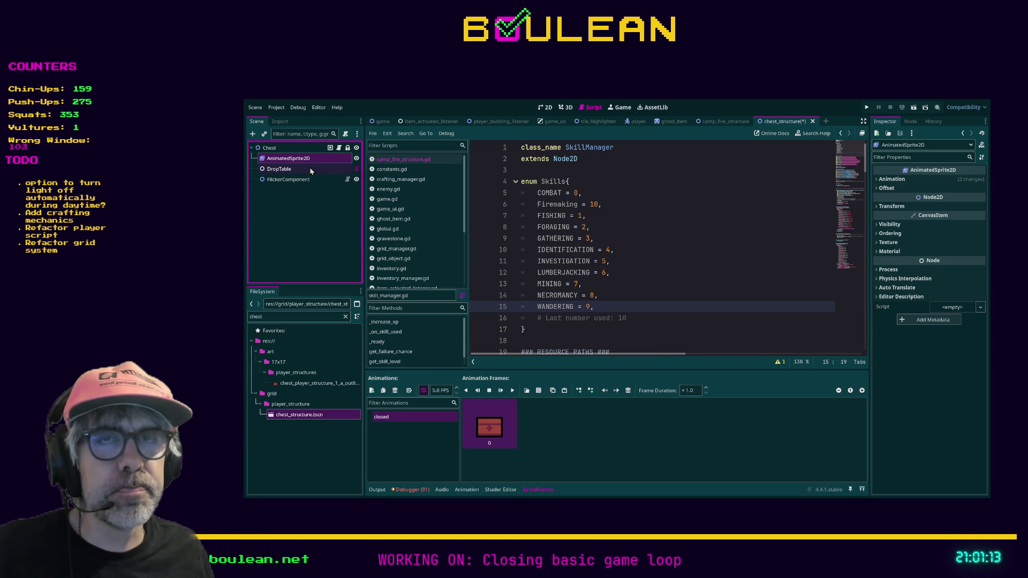
{"action": "left_click", "coordinate": [284, 150]}
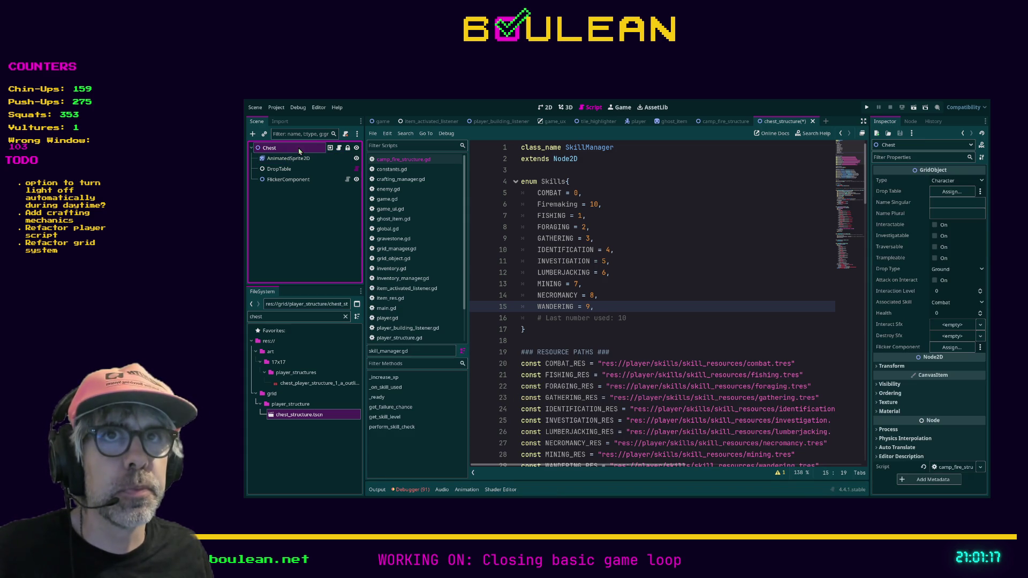
{"action": "left_click", "coordinate": [337, 246]}
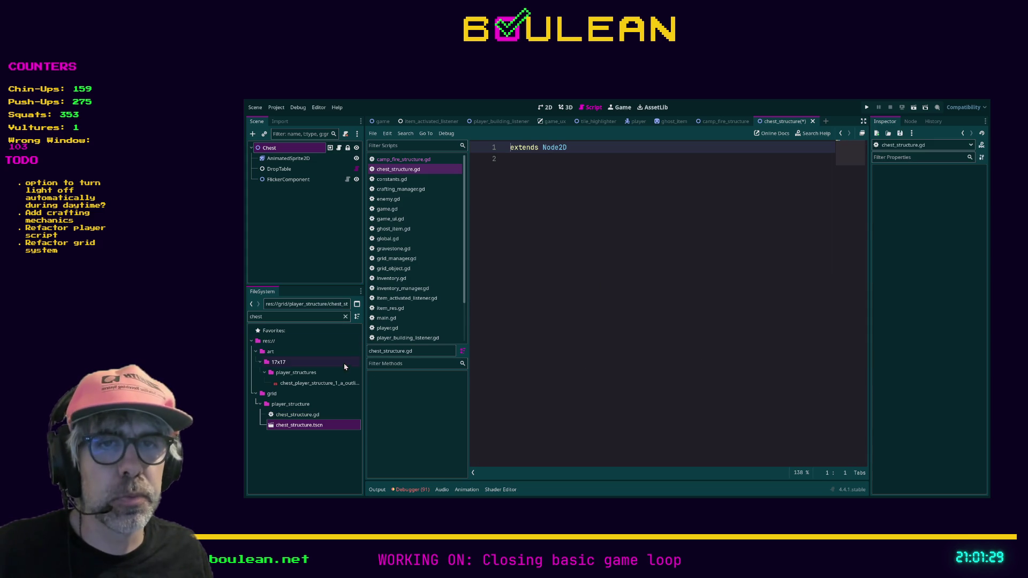
Step: Rename the Chest root to ChestStructure and save the scene
{"action": "left_click", "coordinate": [304, 424]}
{"action": "left_click", "coordinate": [285, 149]}
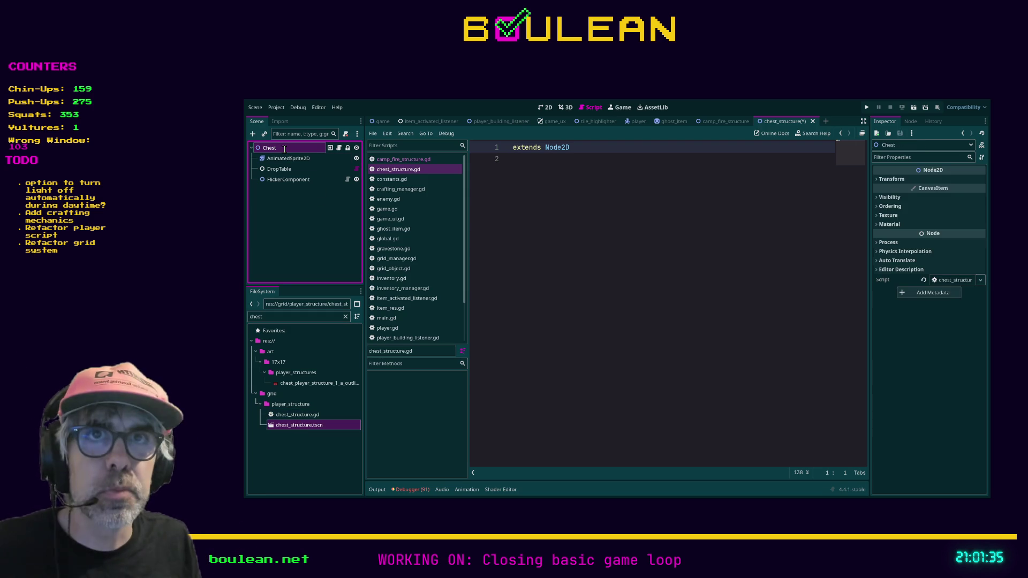
{"action": "type", "text": "Structure"}
{"action": "key", "text": "Return"}
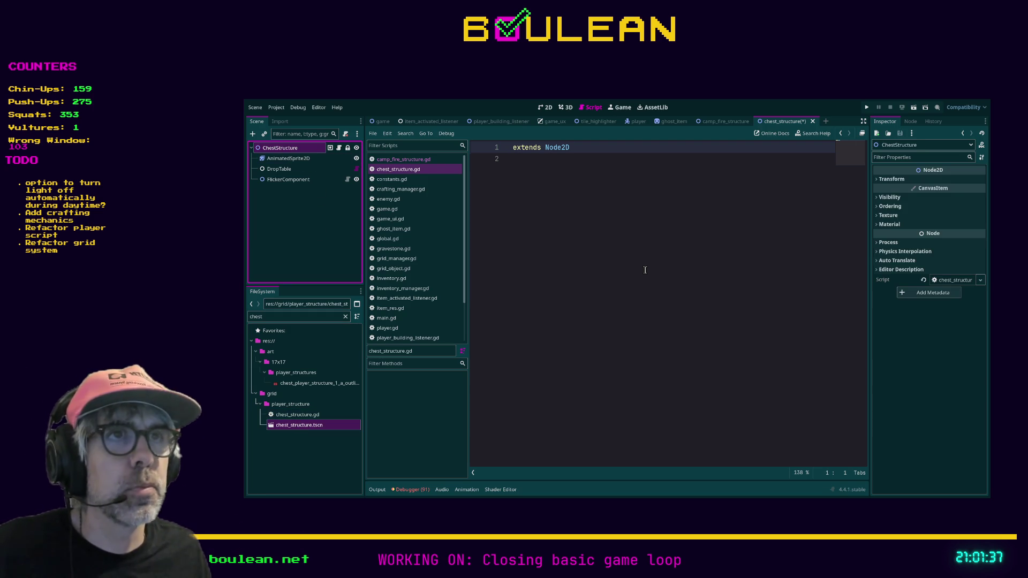
{"action": "left_click", "coordinate": [645, 271]}
{"action": "key", "text": "ctrl+s"}
Step: Rename the CampFire root to CampFireStructure, save, and run the project
{"action": "left_click", "coordinate": [717, 121]}
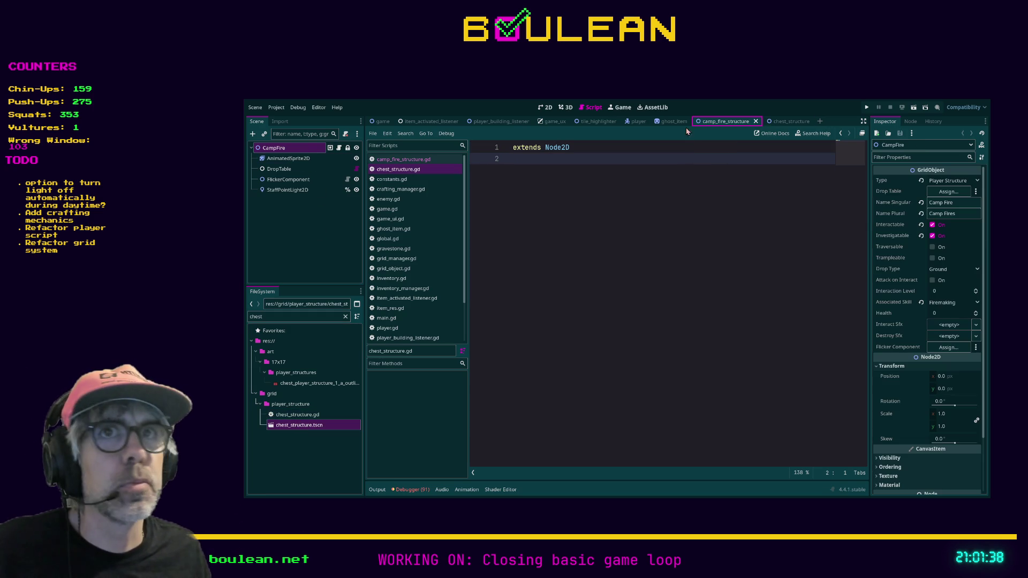
{"action": "left_click", "coordinate": [290, 152]}
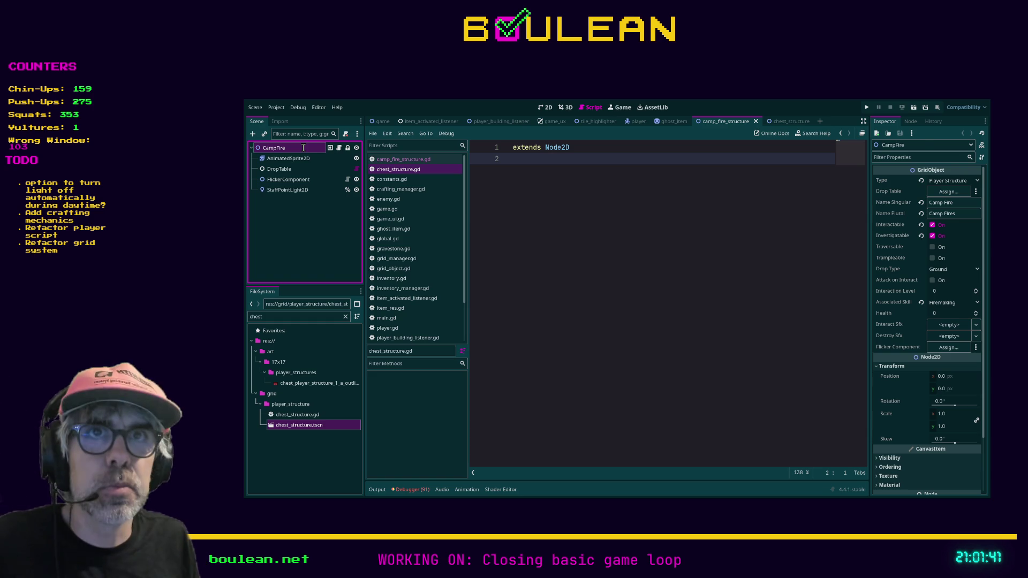
{"action": "double_click", "coordinate": [303, 148]}
{"action": "type", "text": "Structure"}
{"action": "key", "text": "Return"}
{"action": "key", "text": "ctrl+s"}
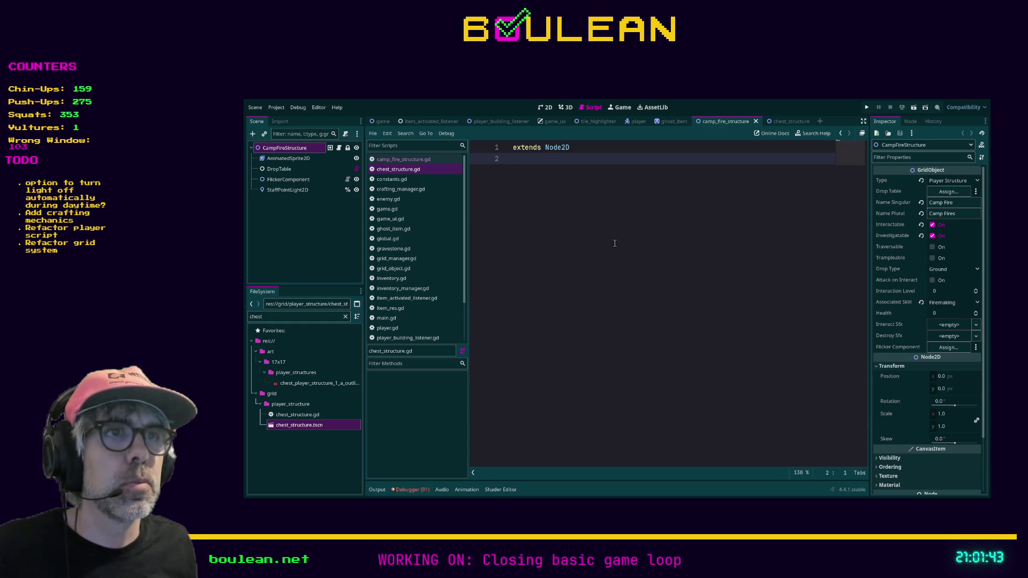
{"action": "key", "text": "F5"}
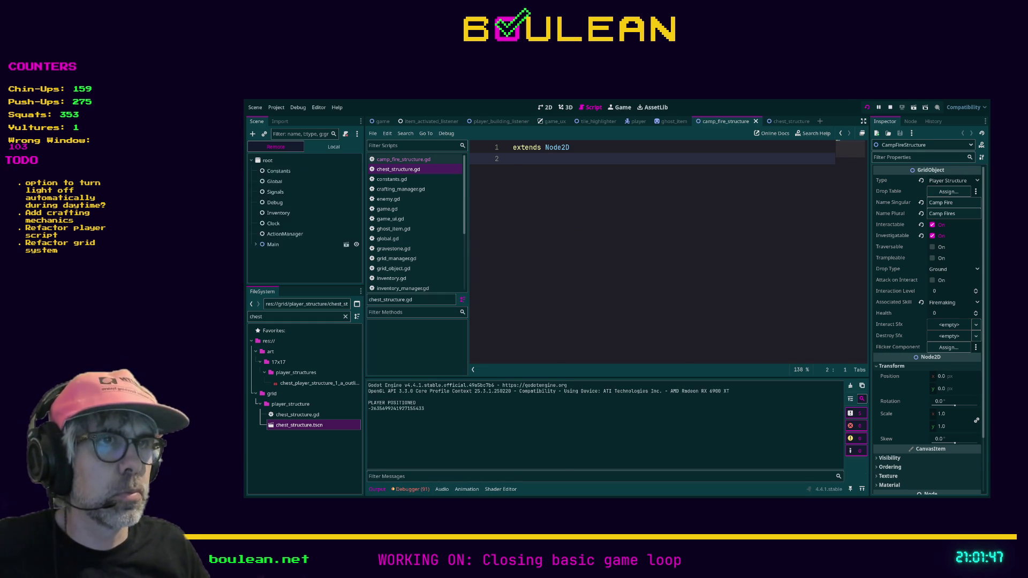
Step: Craft a Camp Fire from the in-game crafting menu
{"action": "key", "text": "c"}
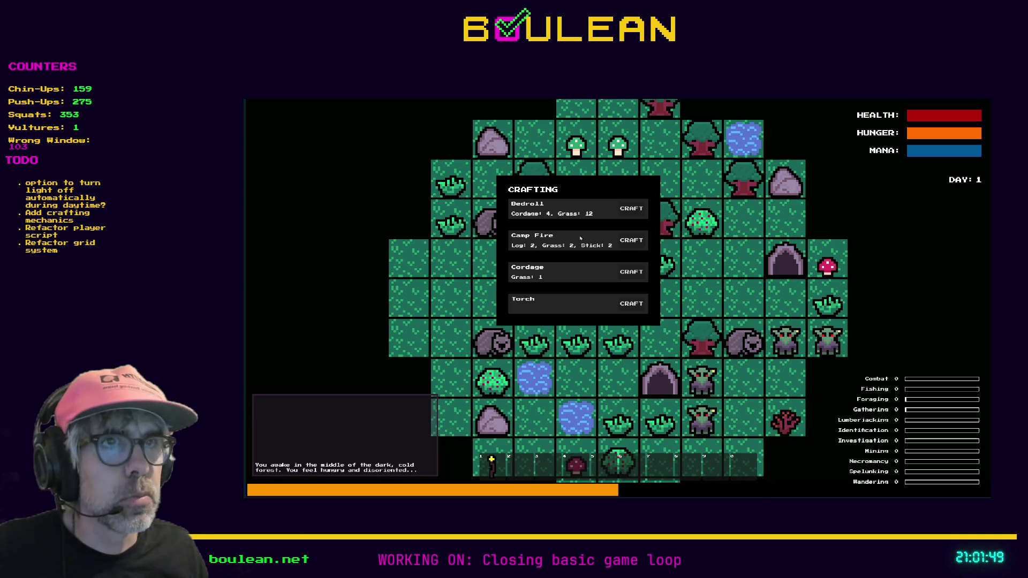
{"action": "left_click", "coordinate": [632, 241]}
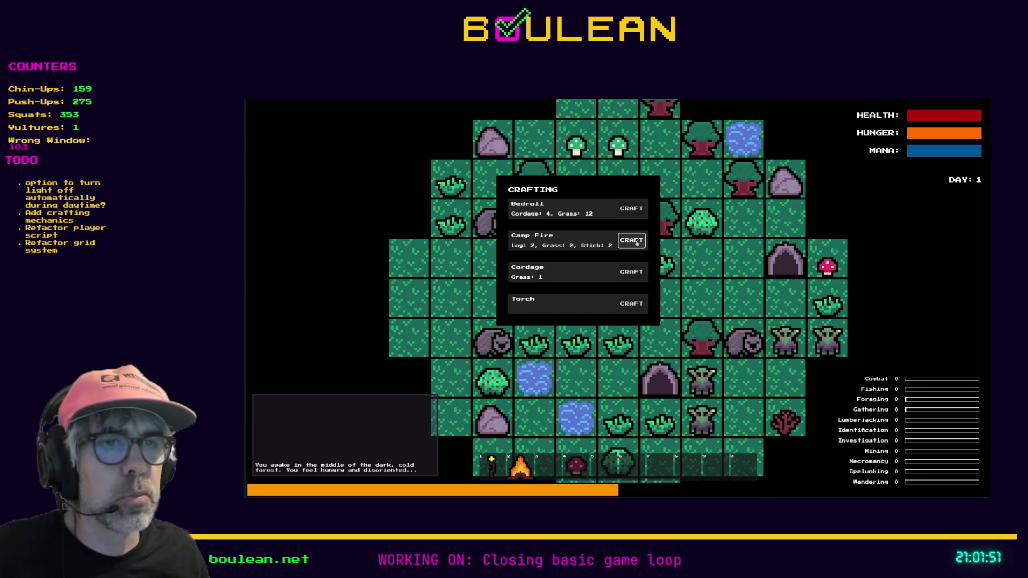
{"action": "key", "text": "c"}
Step: Advance the game clock to 20:00 with the debug panel
{"action": "key", "text": "F1"}
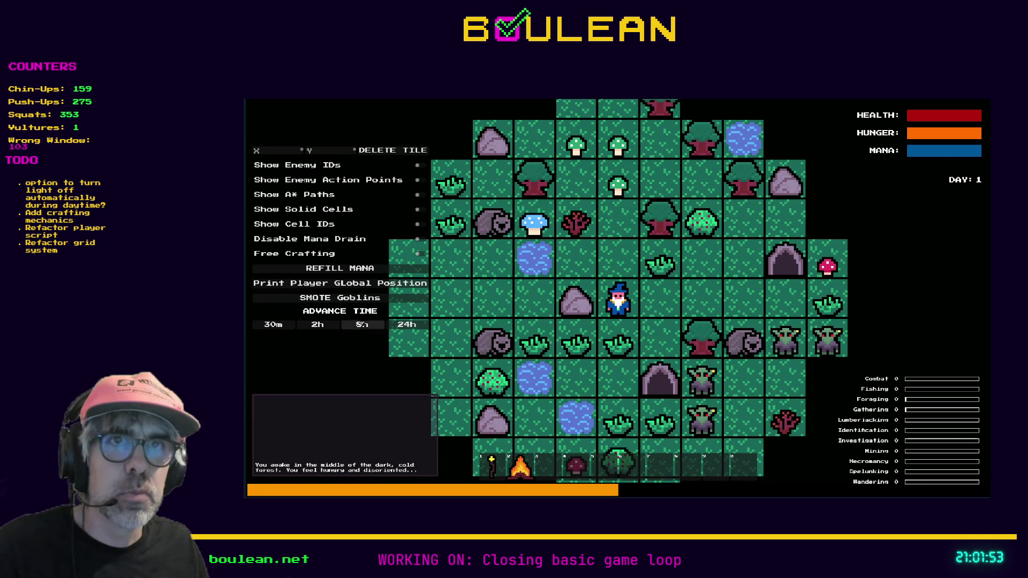
{"action": "left_click", "coordinate": [319, 324]}
{"action": "left_click", "coordinate": [318, 325]}
{"action": "left_click", "coordinate": [318, 325]}
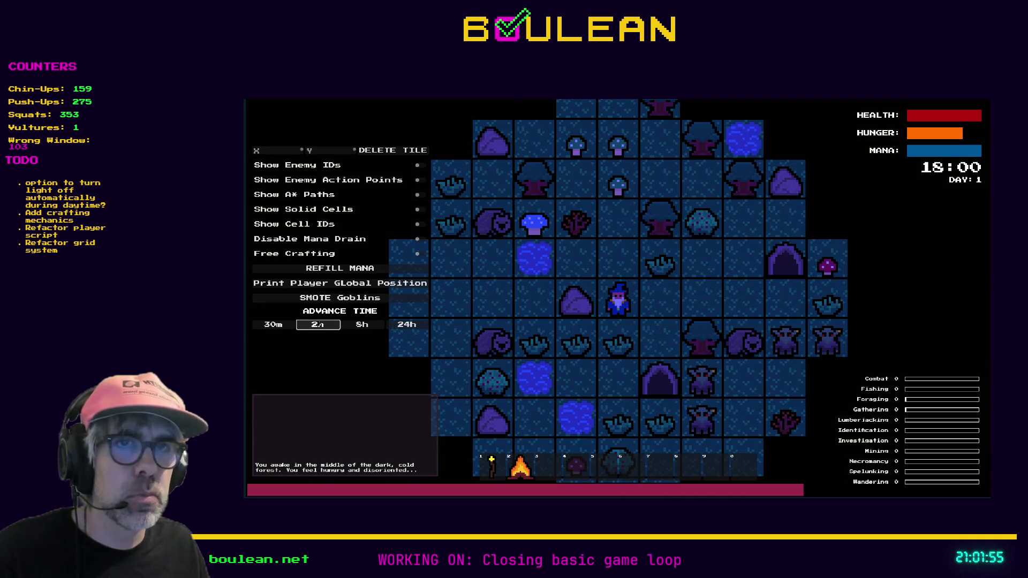
{"action": "left_click", "coordinate": [323, 325]}
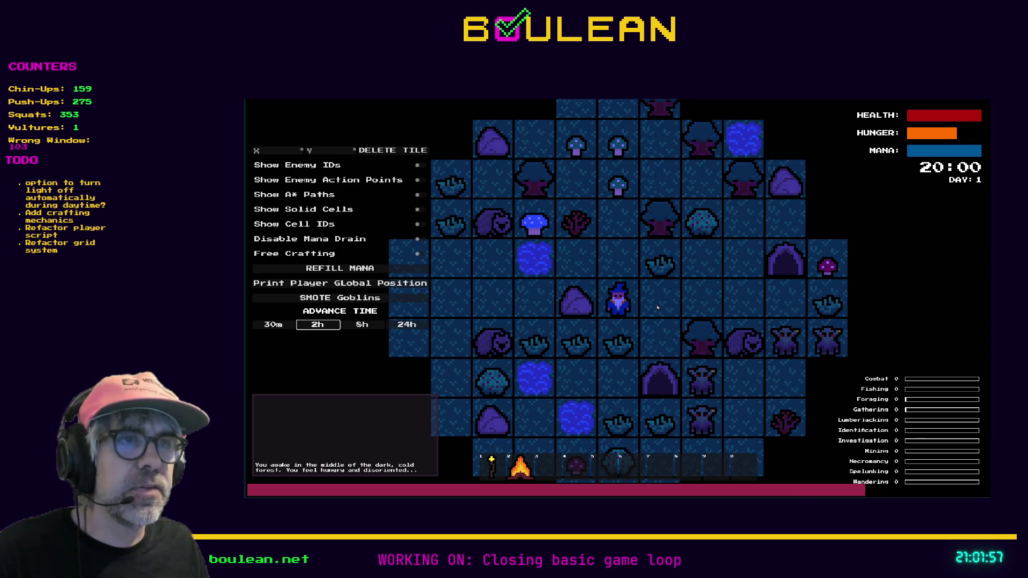
{"action": "key", "text": "F1"}
Step: Place the camp fire right of the wizard, stop the game, and filter files by 'clock'
{"action": "key", "text": "2"}
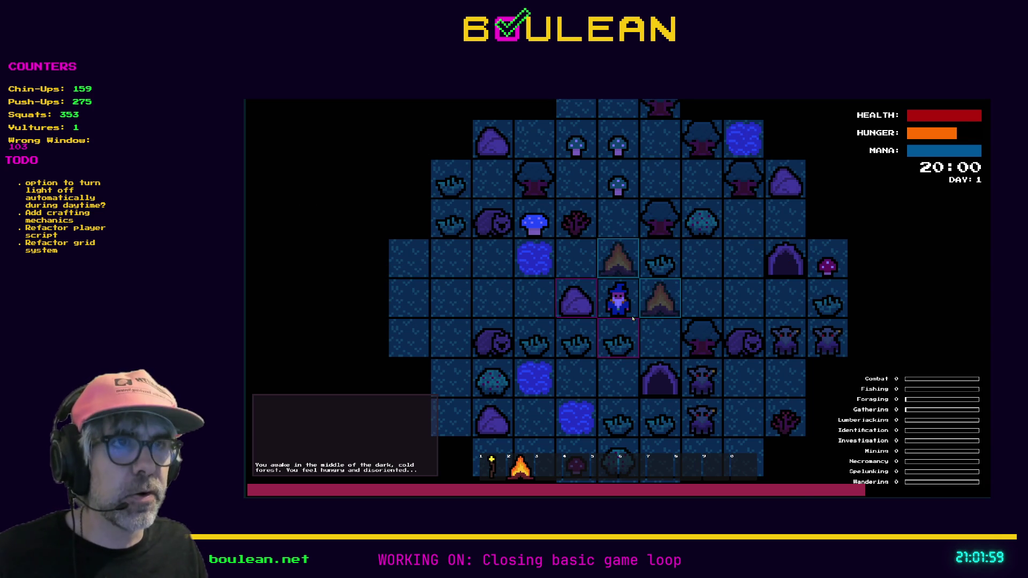
{"action": "left_click", "coordinate": [655, 305]}
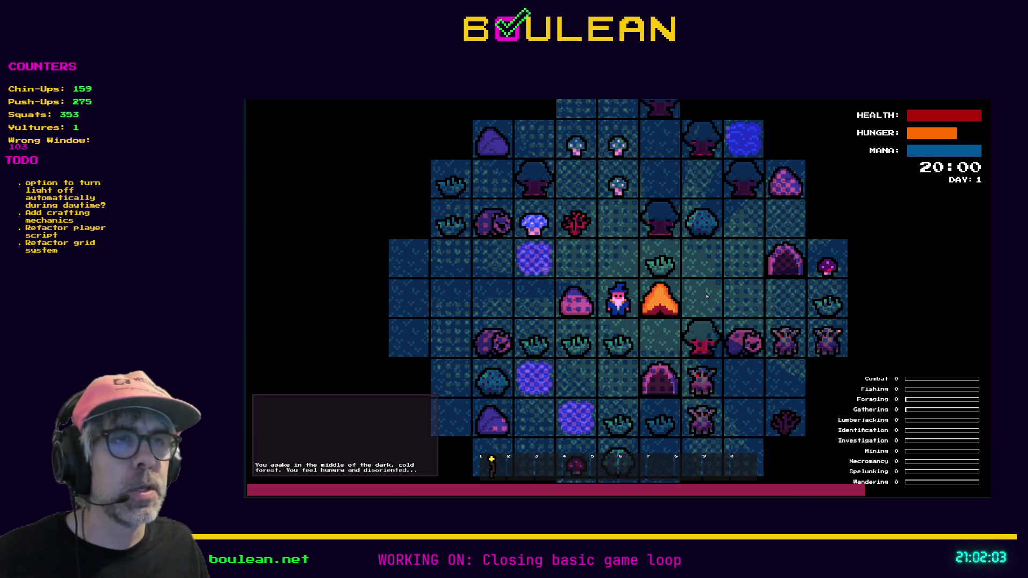
{"action": "key", "text": "Escape"}
{"action": "double_click", "coordinate": [334, 316]}
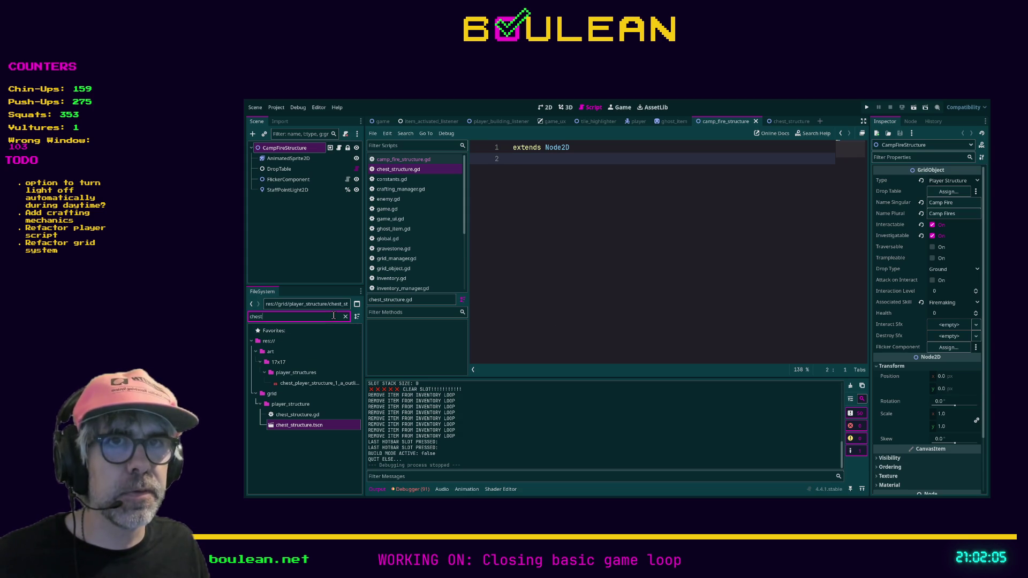
{"action": "type", "text": "clock"}
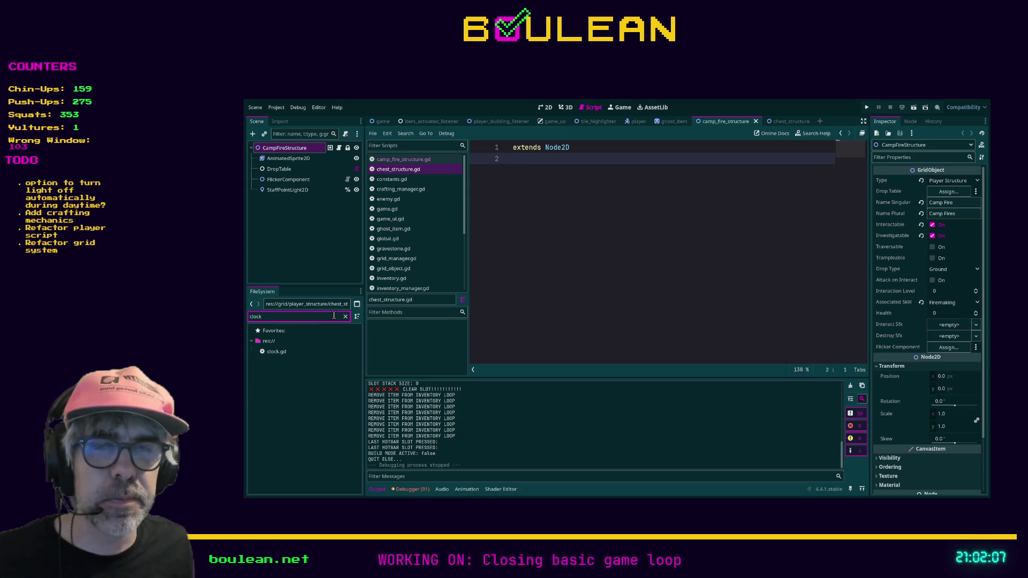
Step: Open clock.gd and scroll up to its time constants like GAME_START_TIME
{"action": "double_click", "coordinate": [273, 352]}
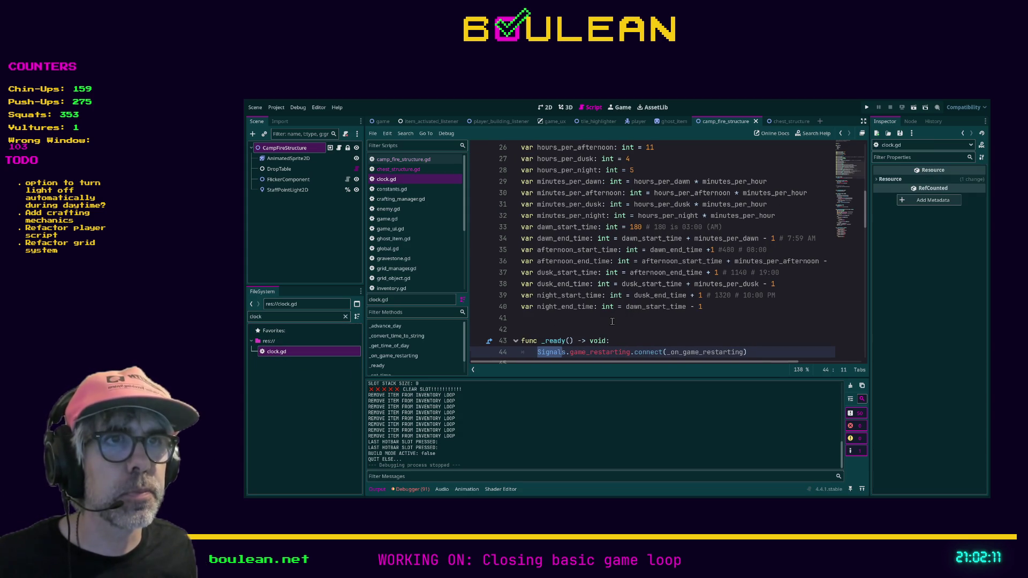
{"action": "scroll", "coordinate": [613, 322], "scroll_direction": "up", "scroll_amount": 7}
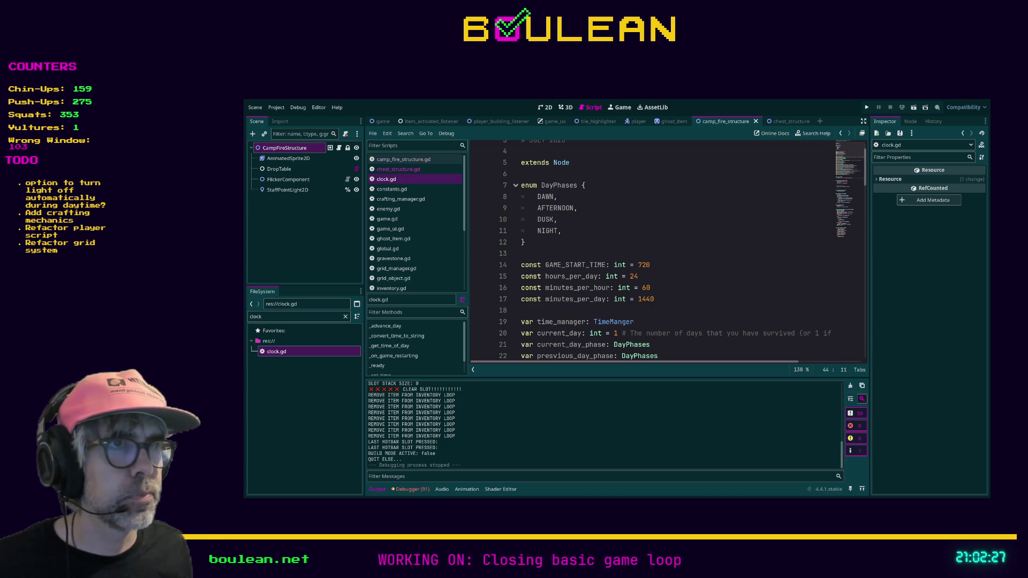
Step: Try GAME_START_TIME at 960, saving and briefly running the game
{"action": "left_click", "coordinate": [659, 264]}
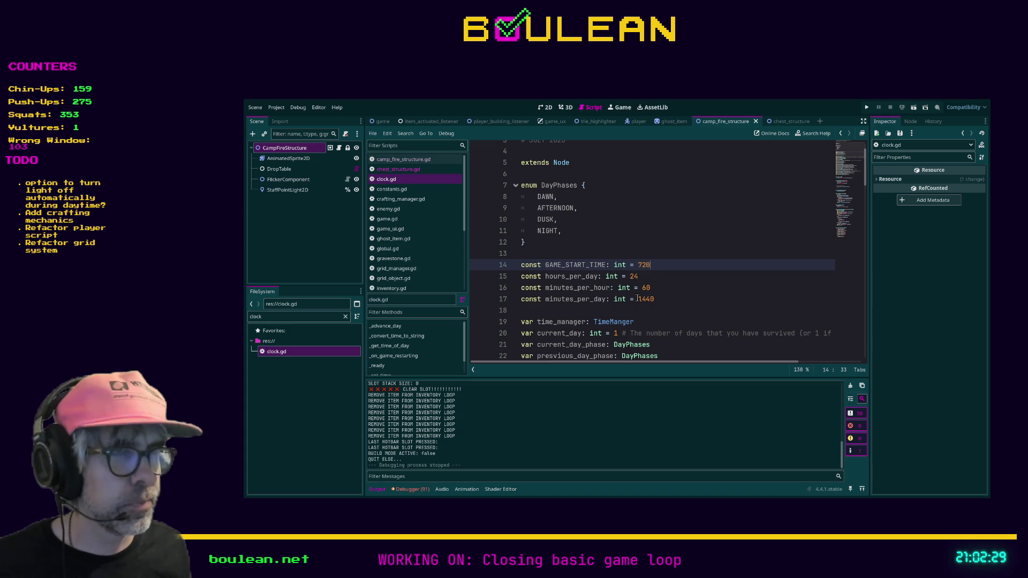
{"action": "key", "text": "BackSpace"}
{"action": "type", "text": "0"}
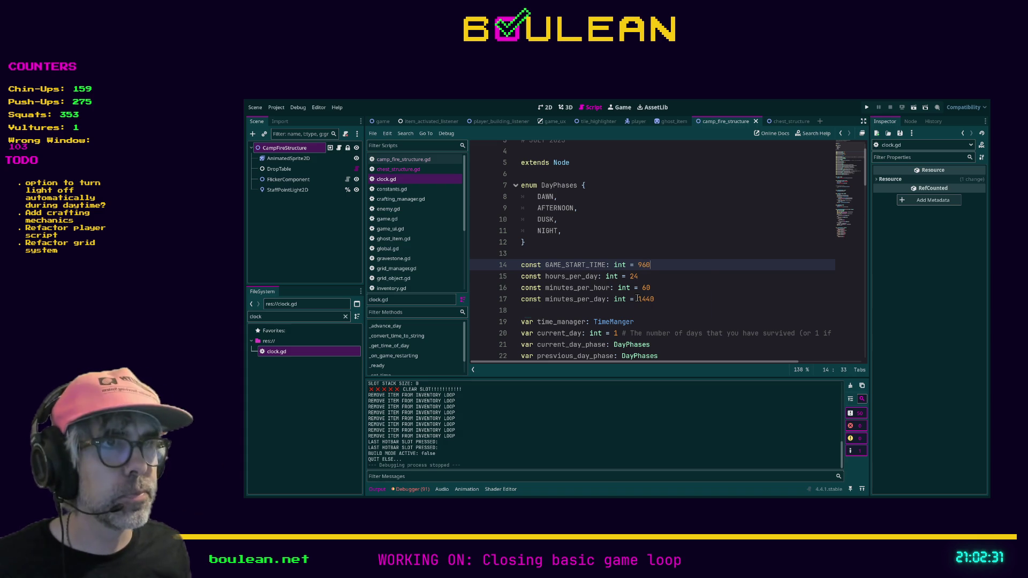
{"action": "key", "text": "ctrl+s"}
{"action": "key", "text": "ctrl+s"}
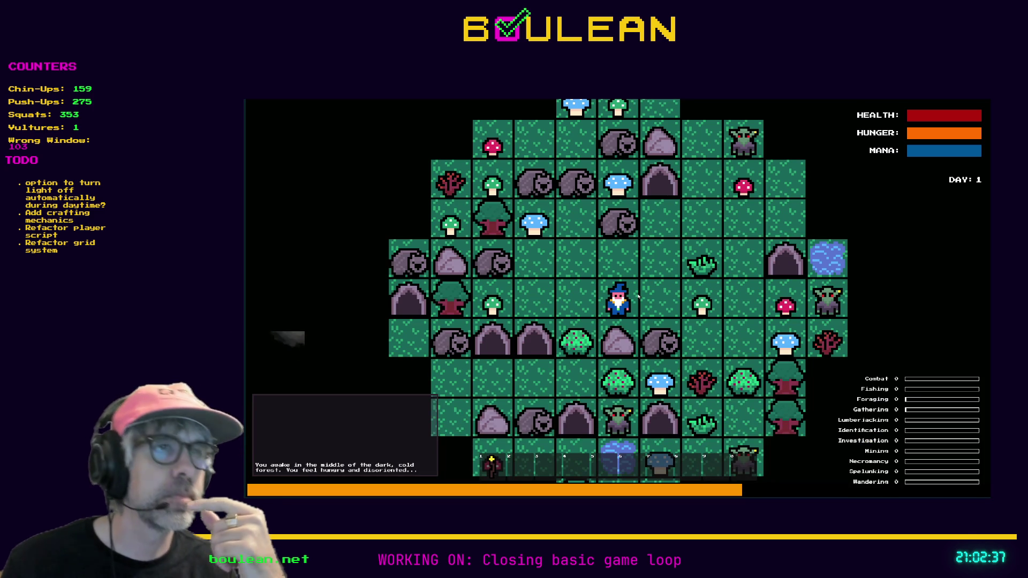
{"action": "key", "text": "Escape"}
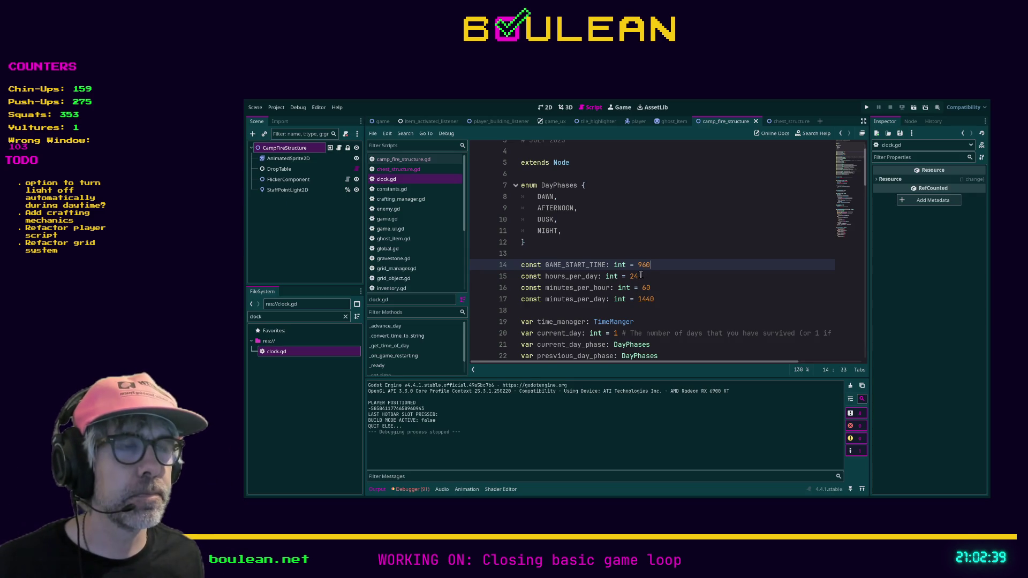
Step: Change GAME_START_TIME to 1020 and run the project
{"action": "key", "text": "BackSpace"}
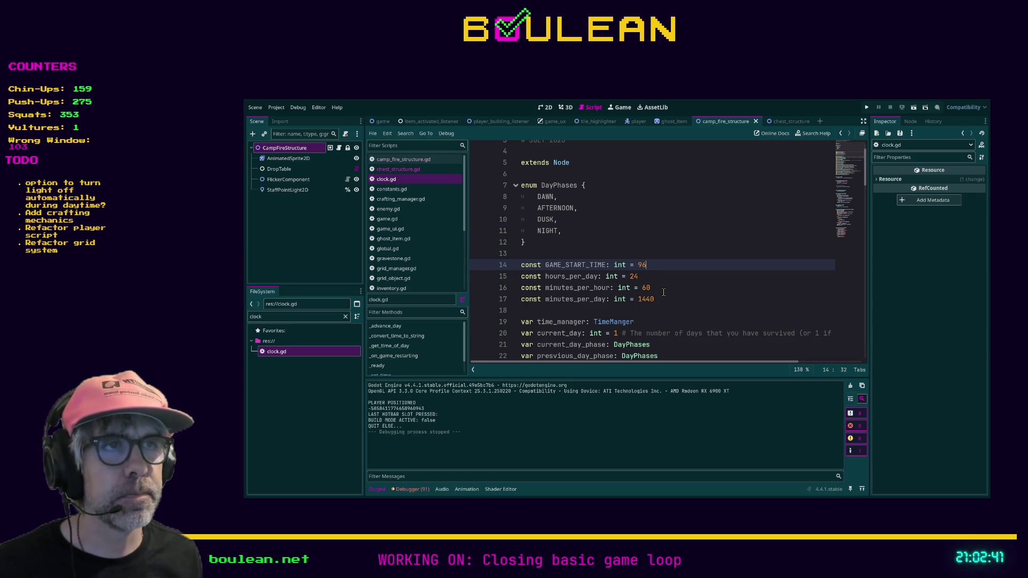
{"action": "type", "text": "1020"}
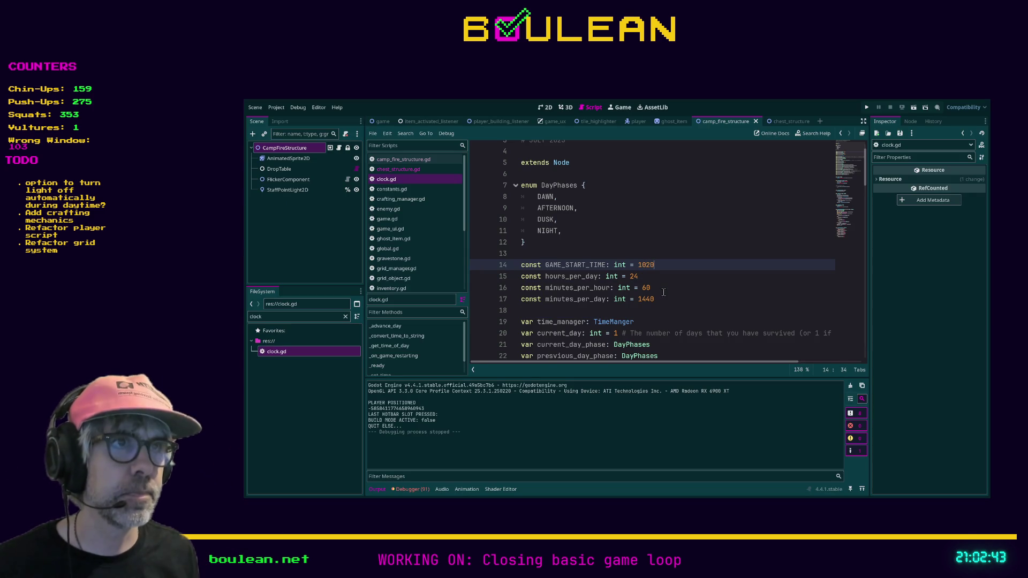
{"action": "key", "text": "F5"}
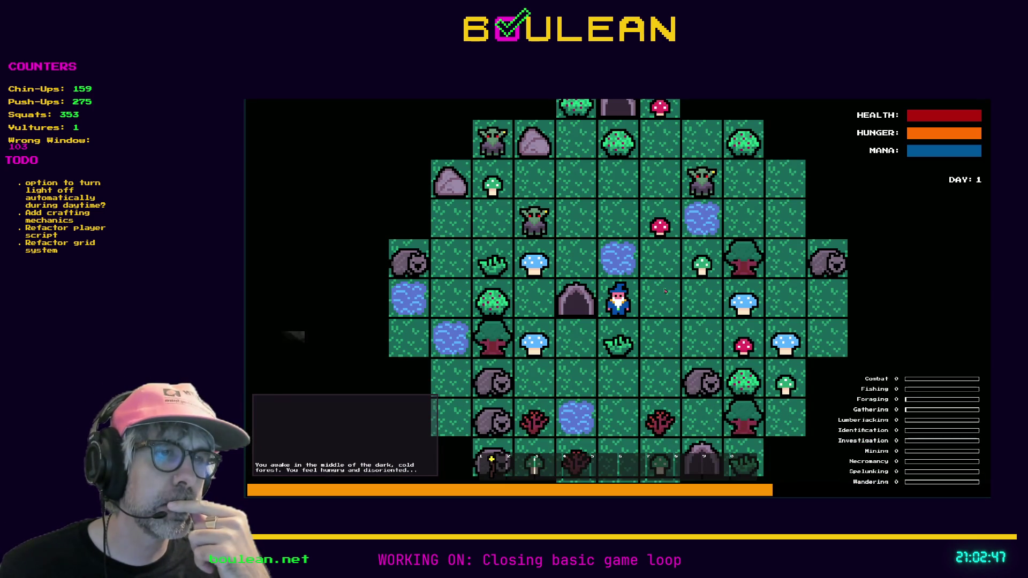
Step: Walk the wizard around the map and toggle the crafting menu
{"action": "key", "text": "Up"}
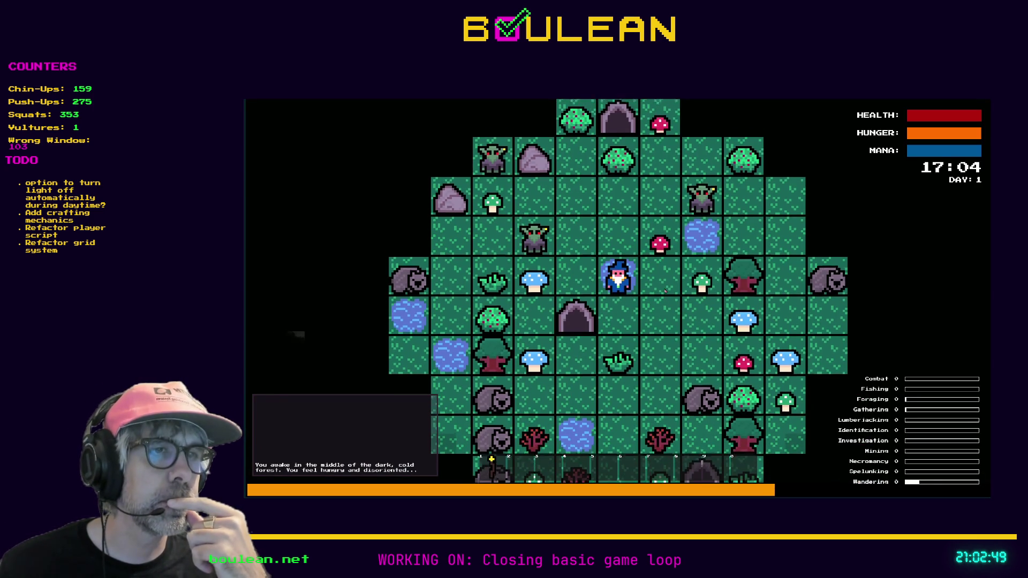
{"action": "key", "text": "Up"}
{"action": "key", "text": "Up"}
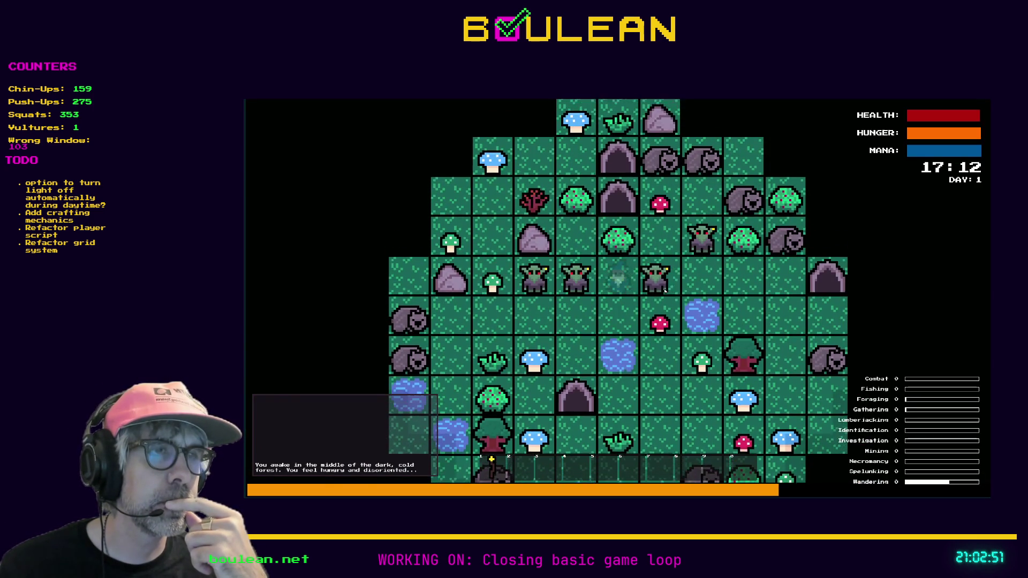
{"action": "key", "text": "Left"}
{"action": "key", "text": "Down"}
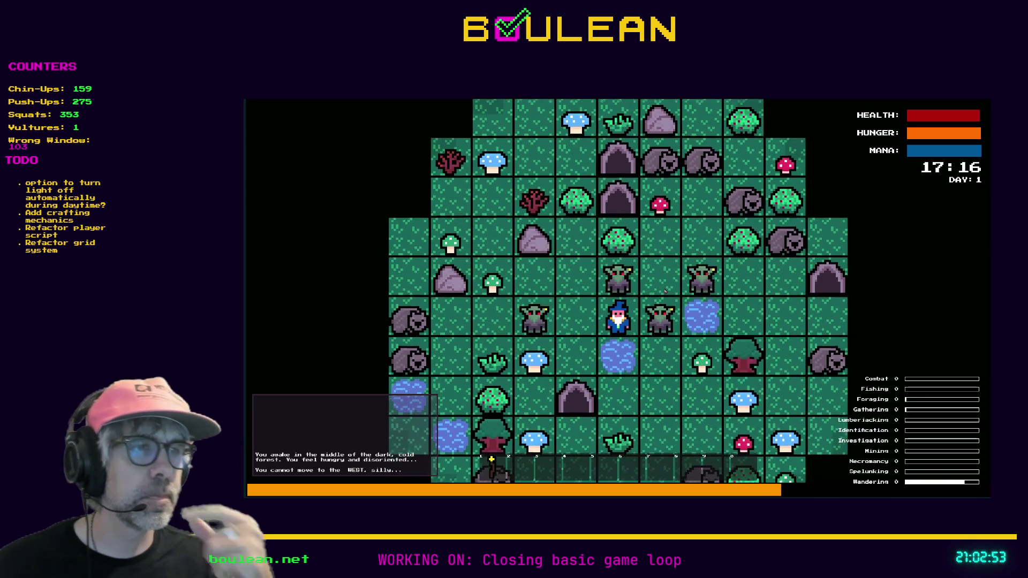
{"action": "key", "text": "Down"}
{"action": "key", "text": "Down"}
{"action": "key", "text": "c"}
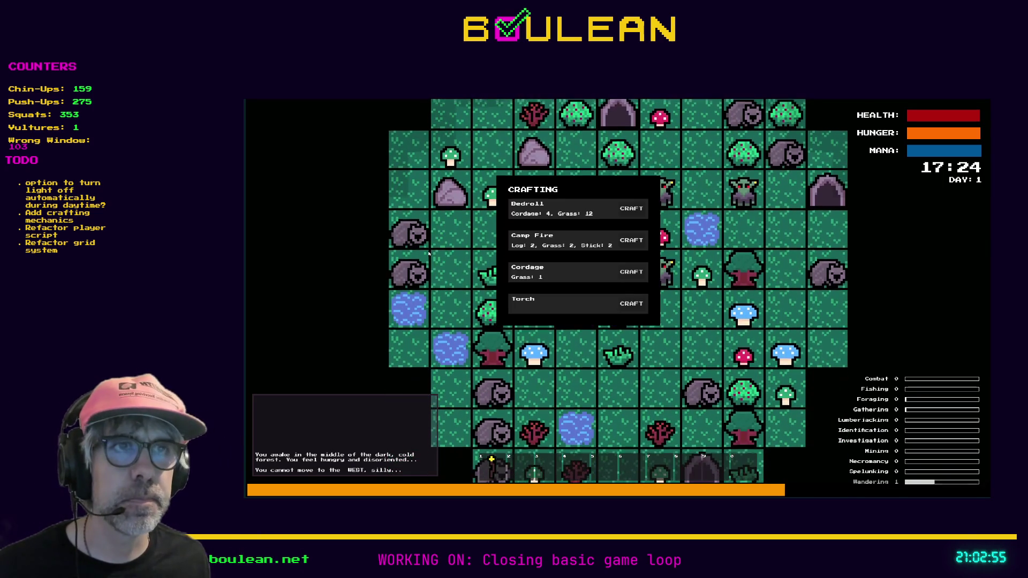
{"action": "key", "text": "c"}
Step: Advance the clock twice by 30 minutes until night at 18:24, then stop the game
{"action": "key", "text": "grave"}
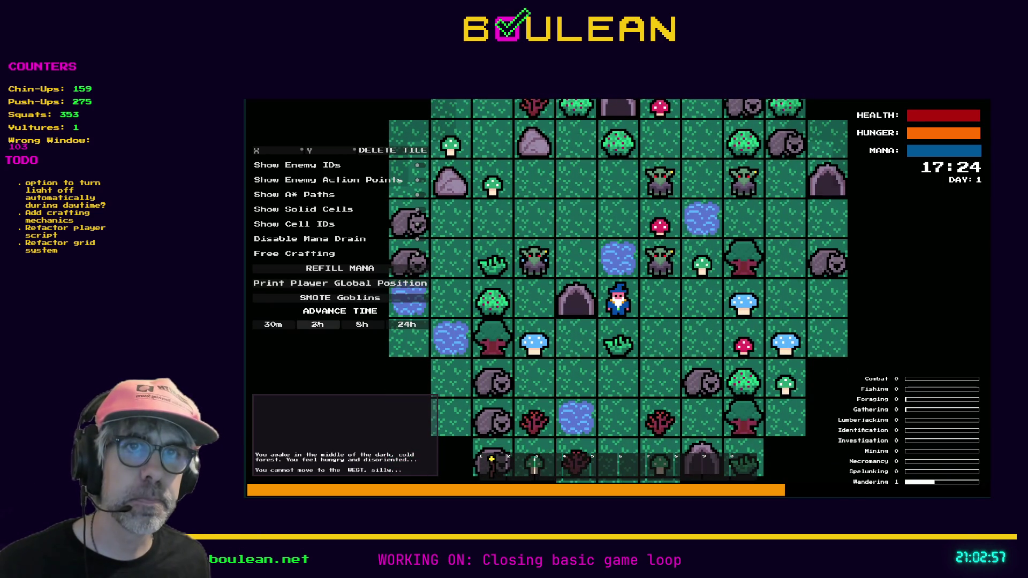
{"action": "left_click", "coordinate": [288, 327]}
{"action": "left_click", "coordinate": [287, 329]}
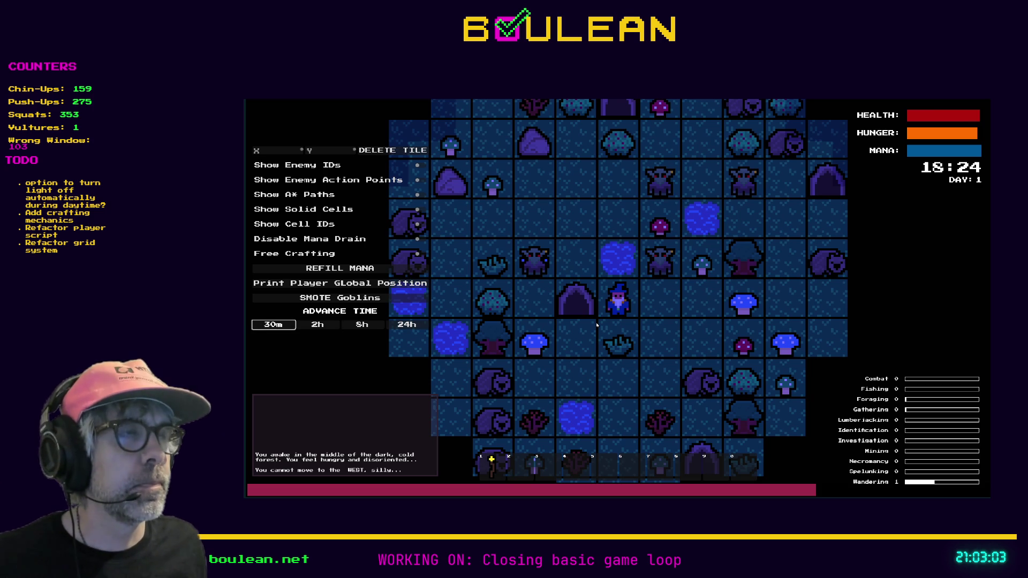
{"action": "key", "text": "Escape"}
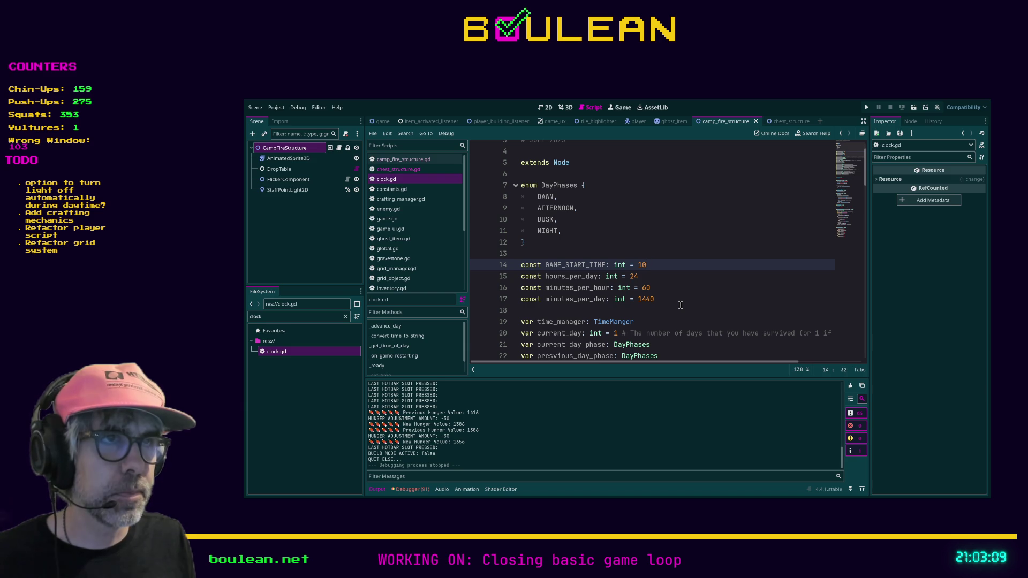
Step: Try GAME_START_TIME at 1140 and briefly run the game
{"action": "type", "text": "8"}
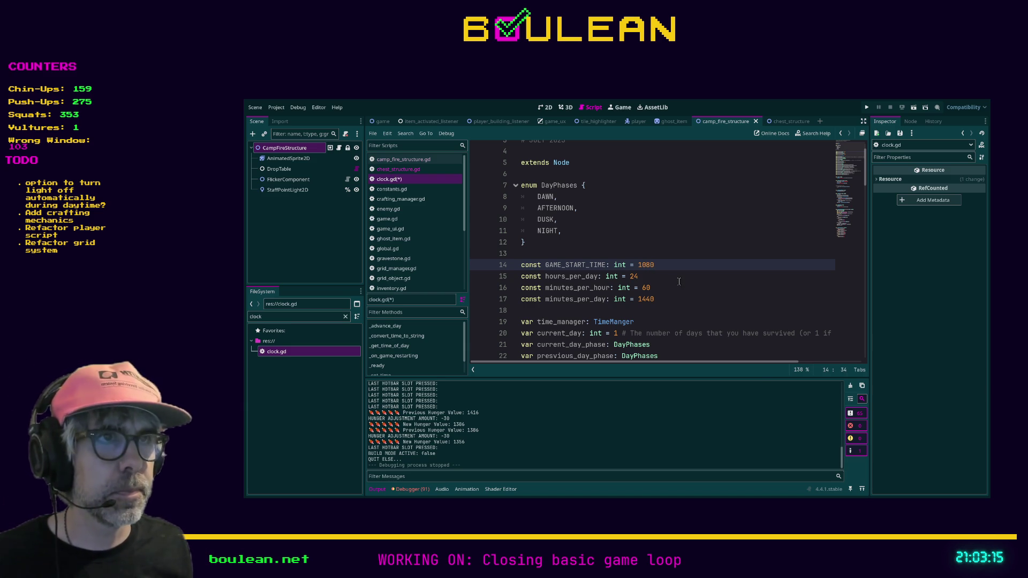
{"action": "type", "text": "0"}
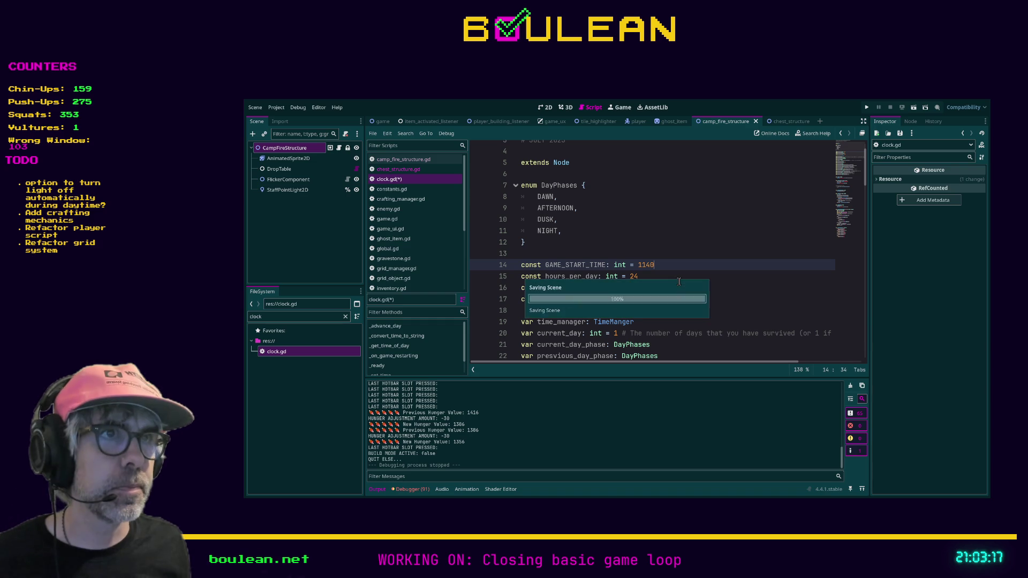
{"action": "key", "text": "F5"}
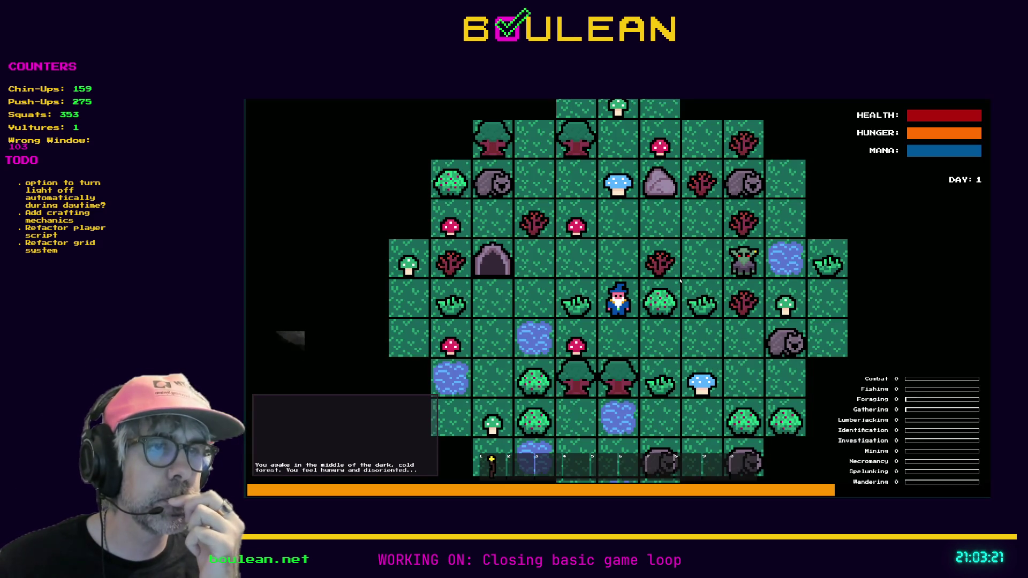
{"action": "key", "text": "Escape"}
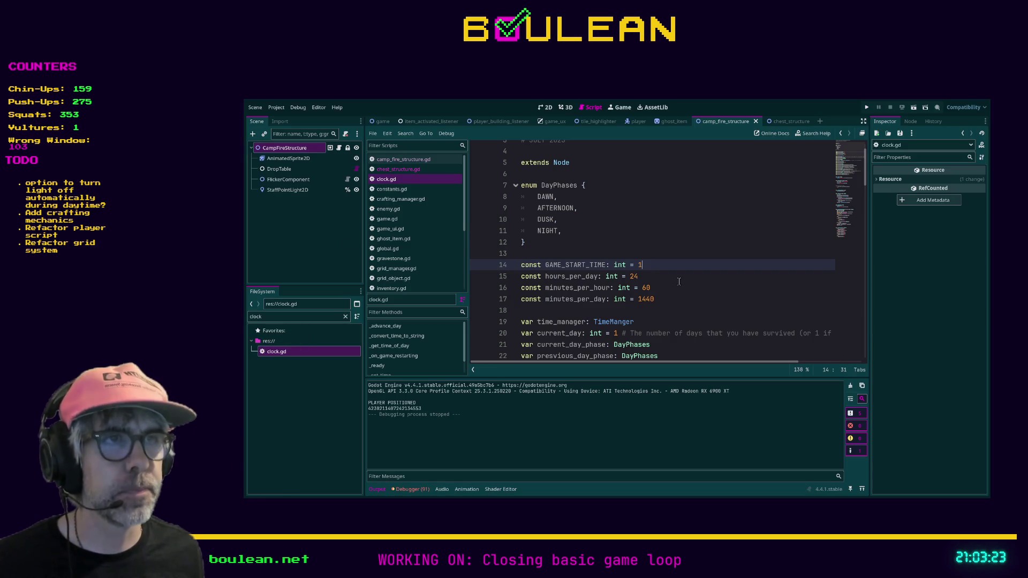
Step: Retype the start time digits and test-run the game, moving the wizard briefly
{"action": "type", "text": "00"}
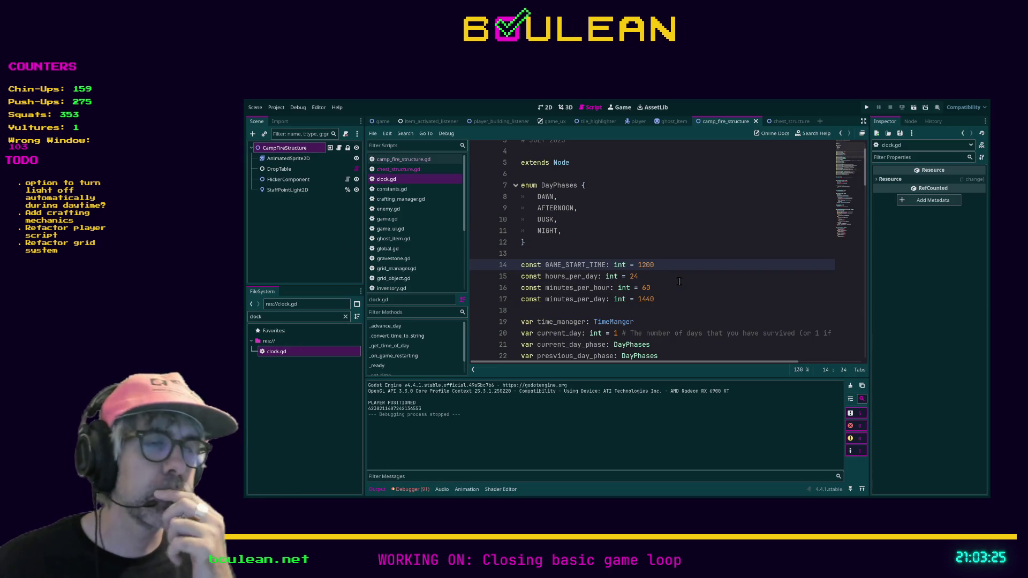
{"action": "key", "text": "F5"}
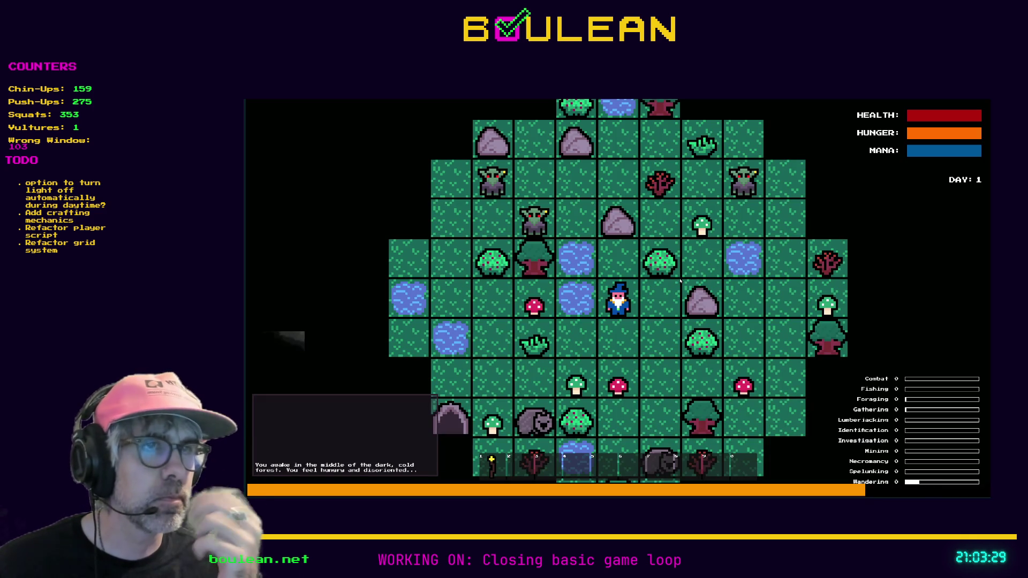
{"action": "key", "text": "Down"}
{"action": "key", "text": "Right"}
{"action": "key", "text": "Escape"}
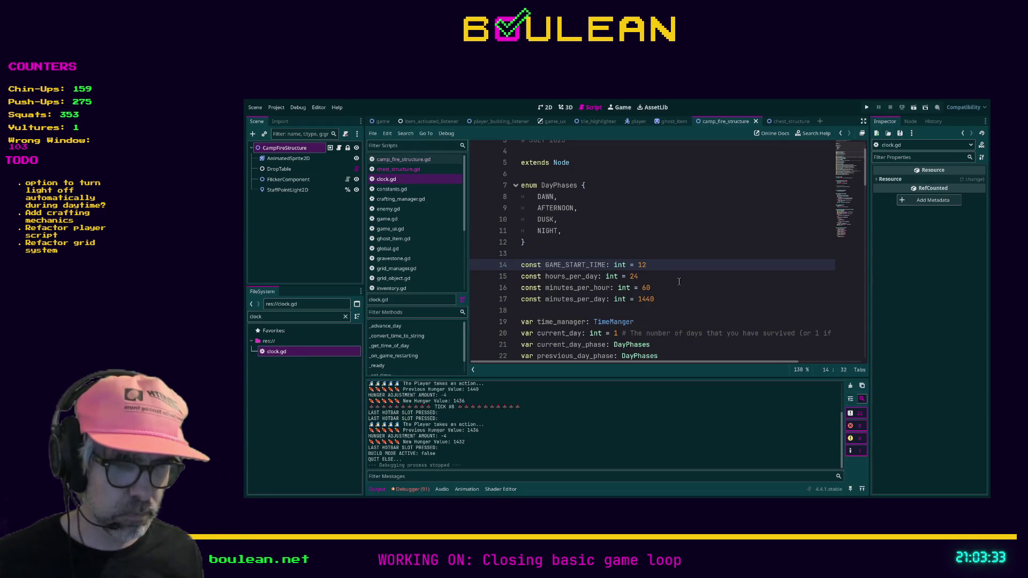
Step: Set GAME_START_TIME to 1260, save, and playtest at night, attacking a goblin and gravestone
{"action": "type", "text": "60"}
{"action": "key", "text": "ctrl+s"}
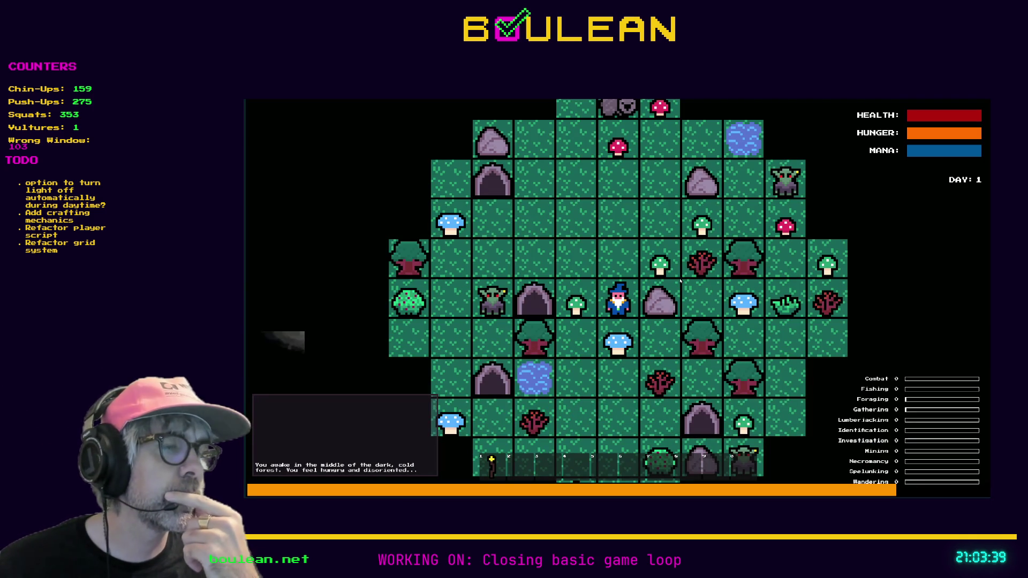
{"action": "key", "text": "Up"}
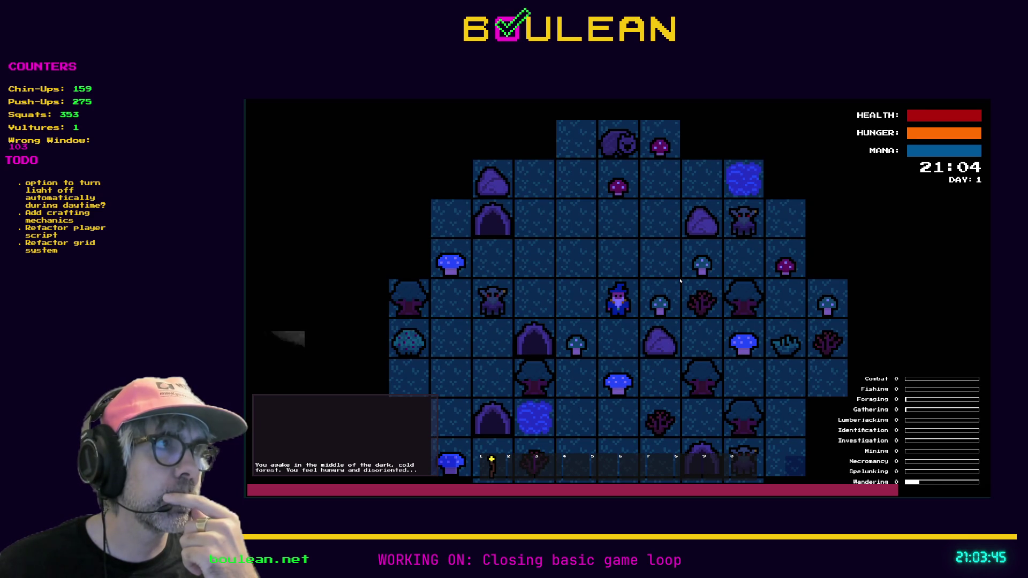
{"action": "key", "text": "Left"}
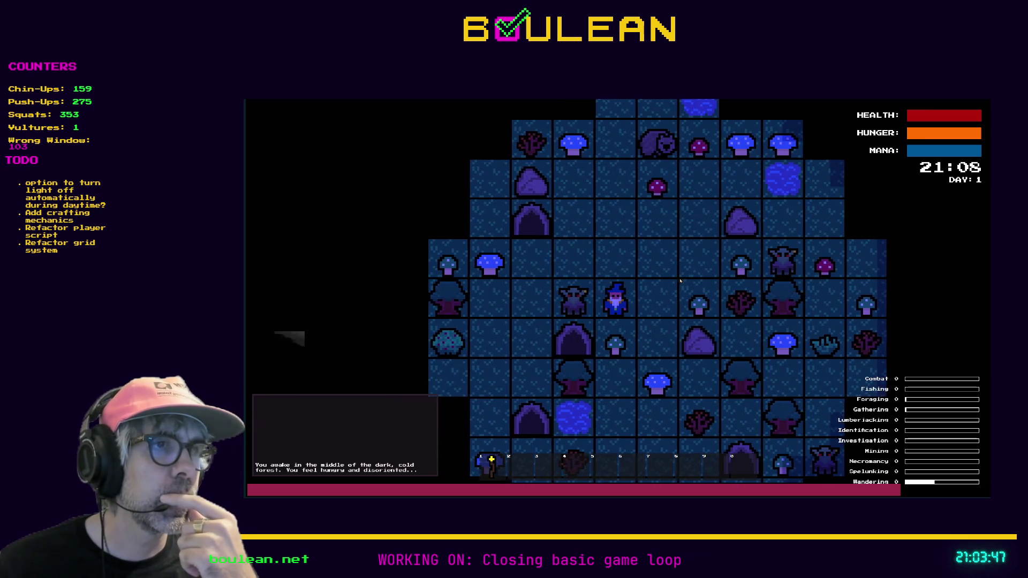
{"action": "key", "text": "Left"}
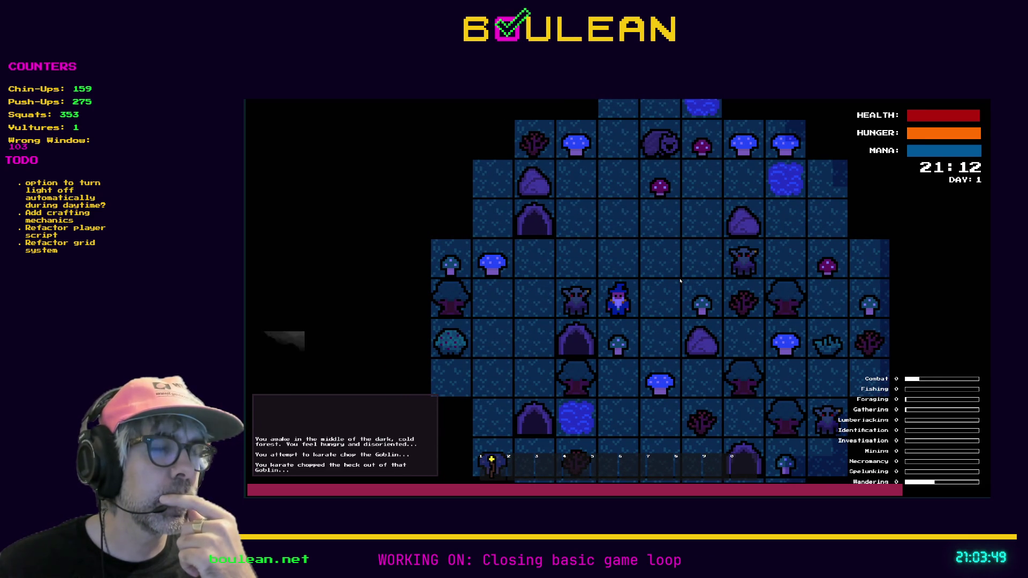
{"action": "key", "text": "Left"}
{"action": "key", "text": "Left"}
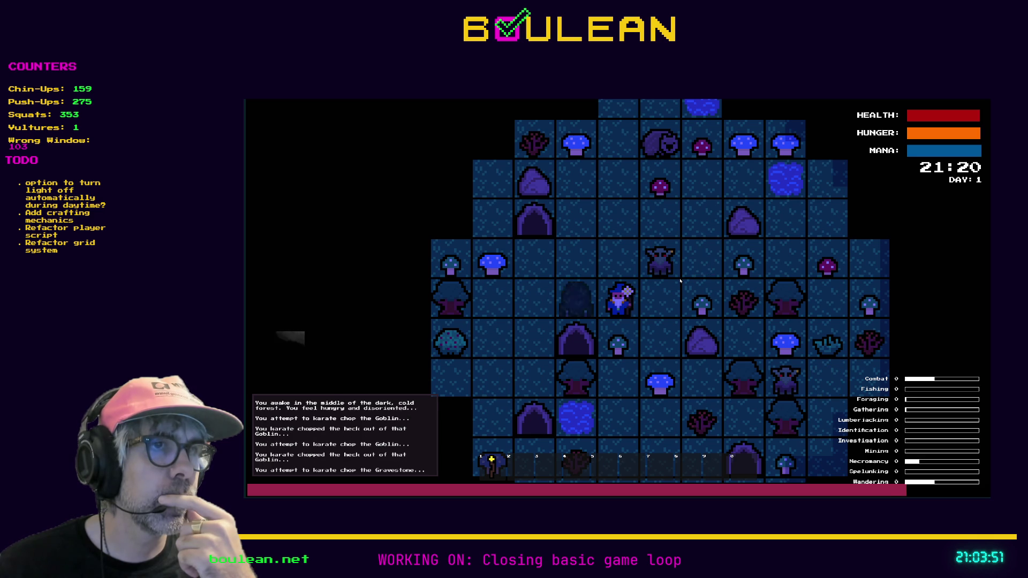
{"action": "key", "text": "Left"}
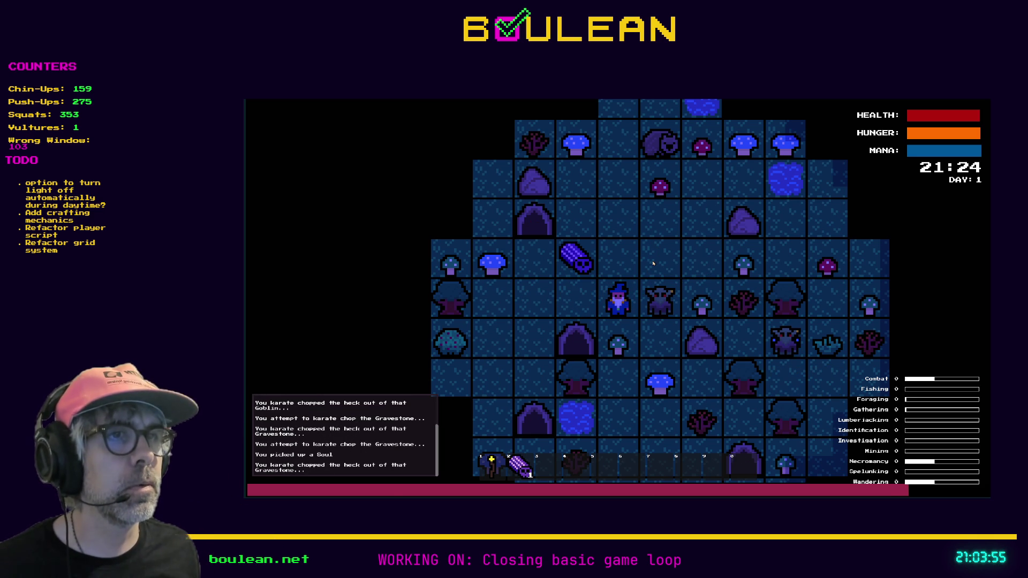
{"action": "key", "text": "Escape"}
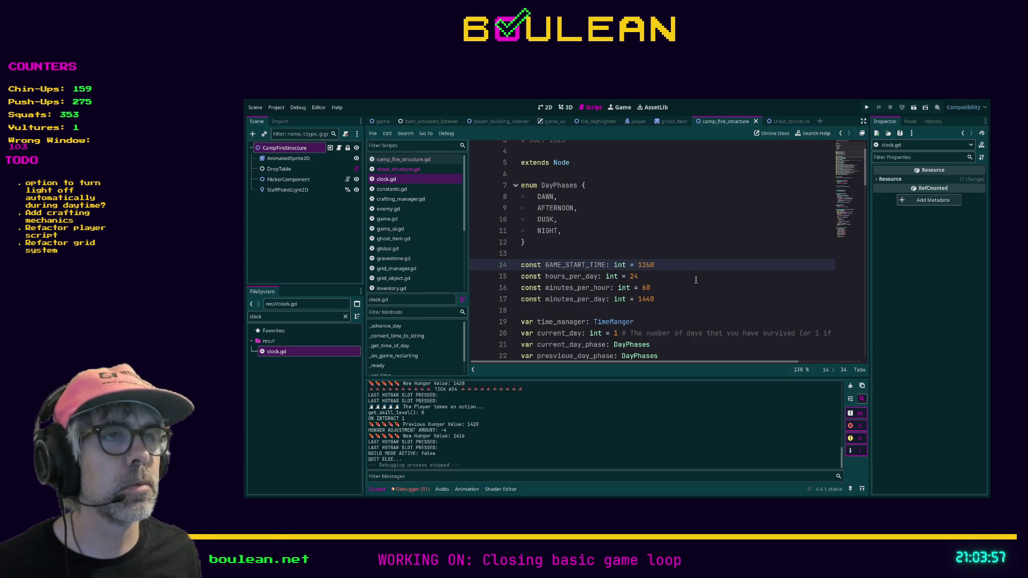
Step: Try GAME_START_TIME at 1200, saving and briefly test-running the game
{"action": "type", "text": "00"}
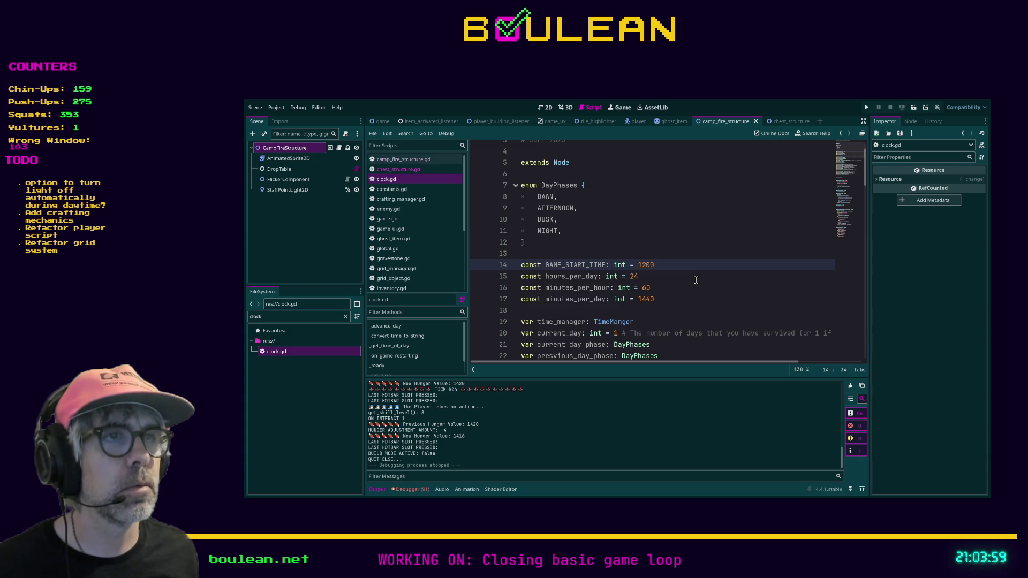
{"action": "key", "text": "ctrl+s"}
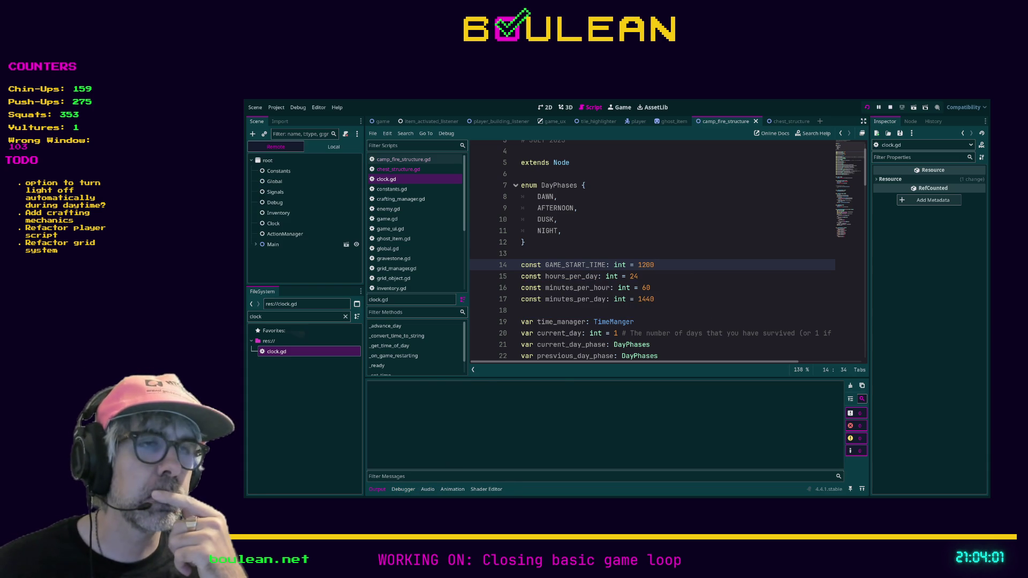
{"action": "key", "text": "Left"}
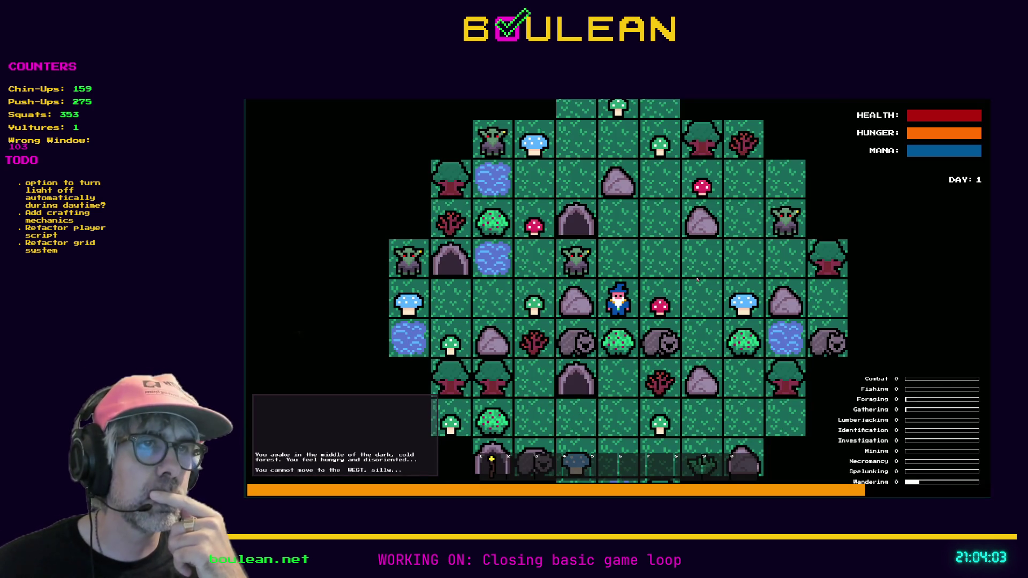
{"action": "key", "text": "Right"}
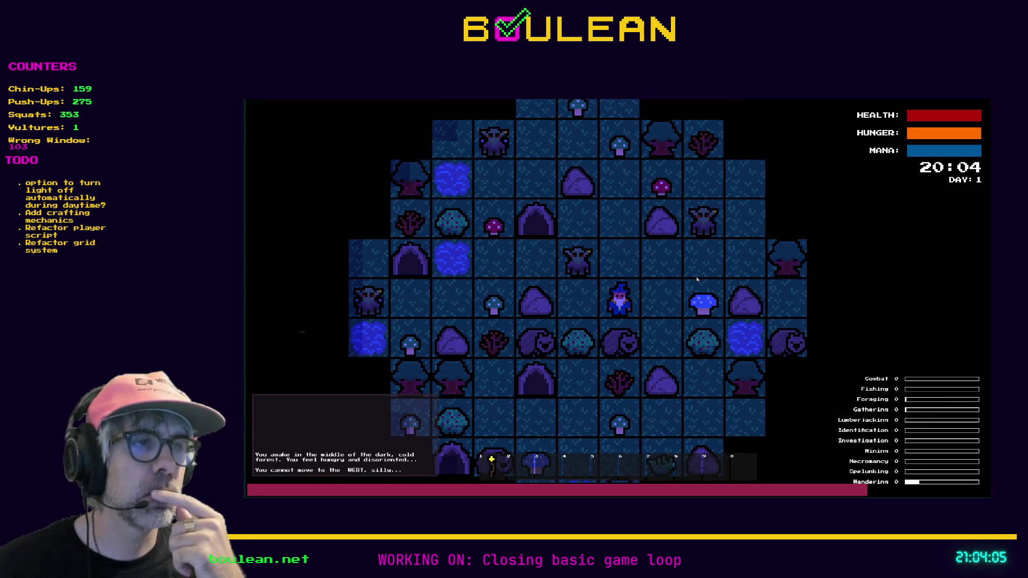
{"action": "key", "text": "Escape"}
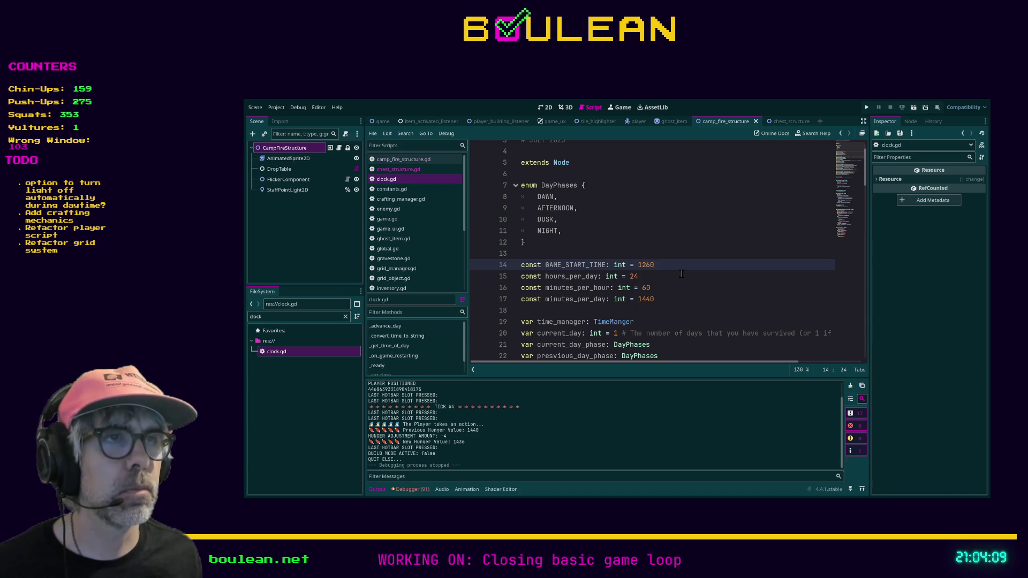
Step: Set GAME_START_TIME to 1080, save, and test the new start in the game
{"action": "key", "text": "ctrl+z"}
{"action": "type", "text": "0"}
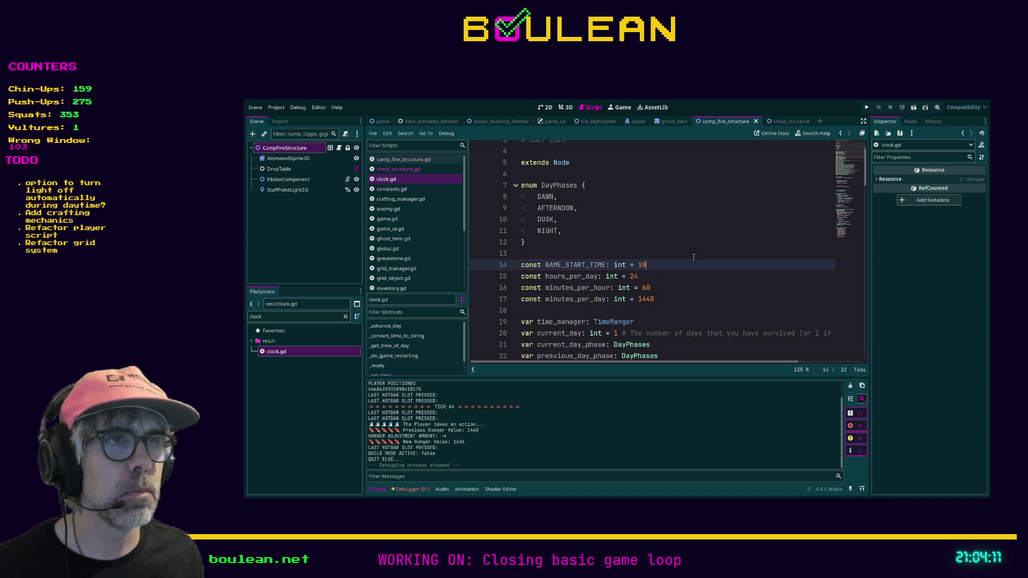
{"action": "type", "text": "960"}
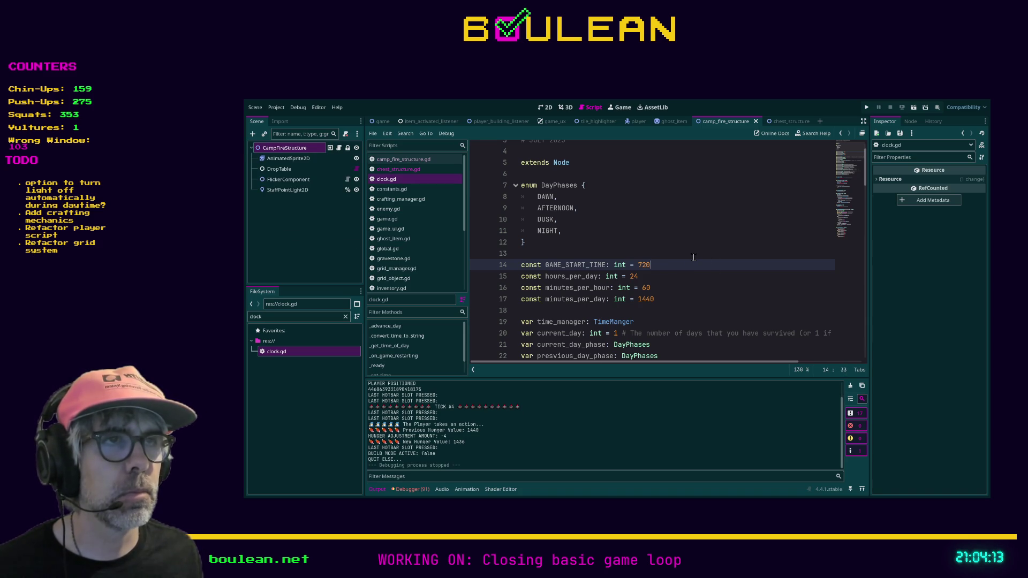
{"action": "type", "text": "#"}
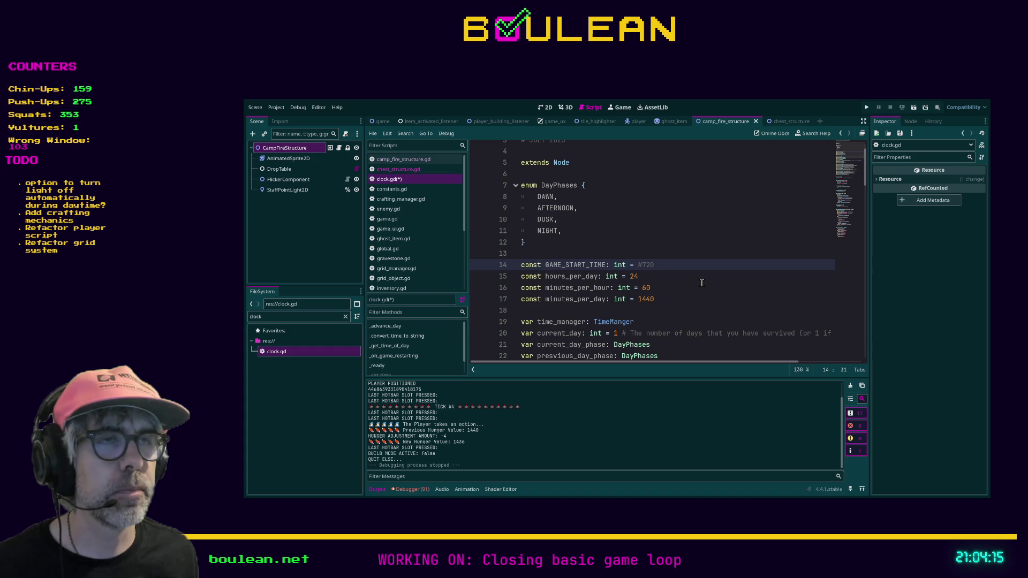
{"action": "type", "text": "1100"}
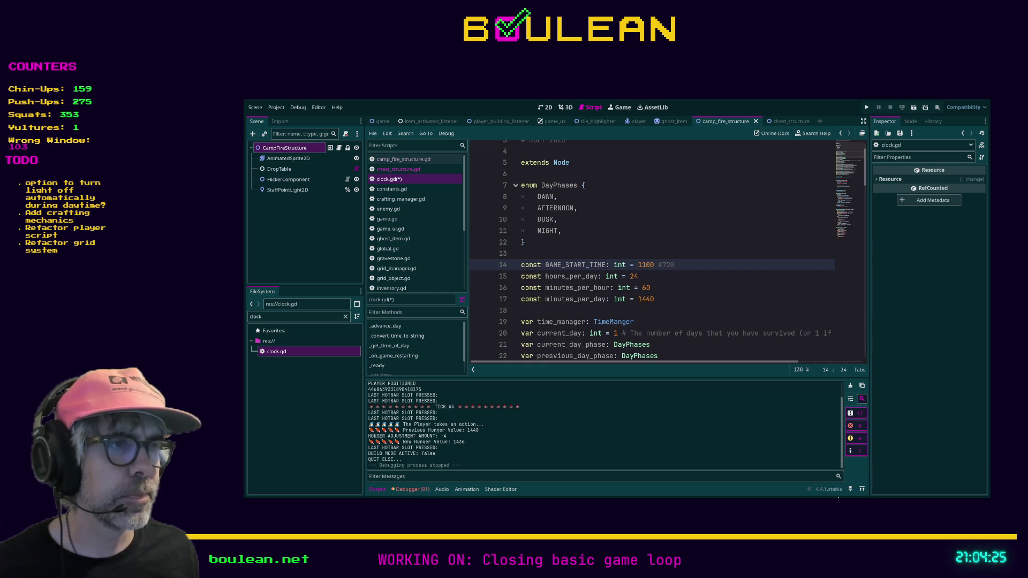
{"action": "double_click", "coordinate": [644, 265]}
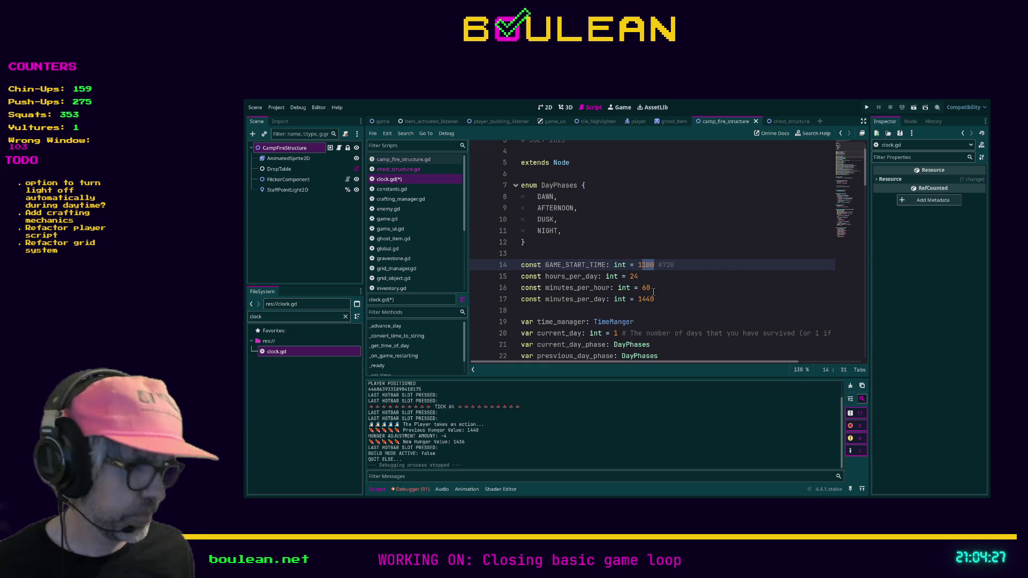
{"action": "type", "text": "1080"}
{"action": "key", "text": "ctrl+s"}
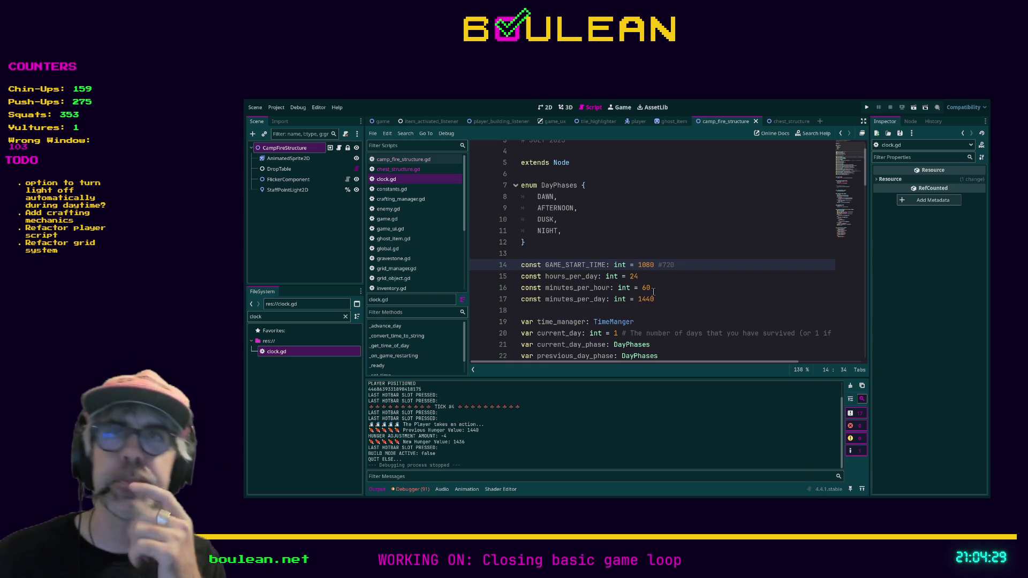
{"action": "key", "text": "F5"}
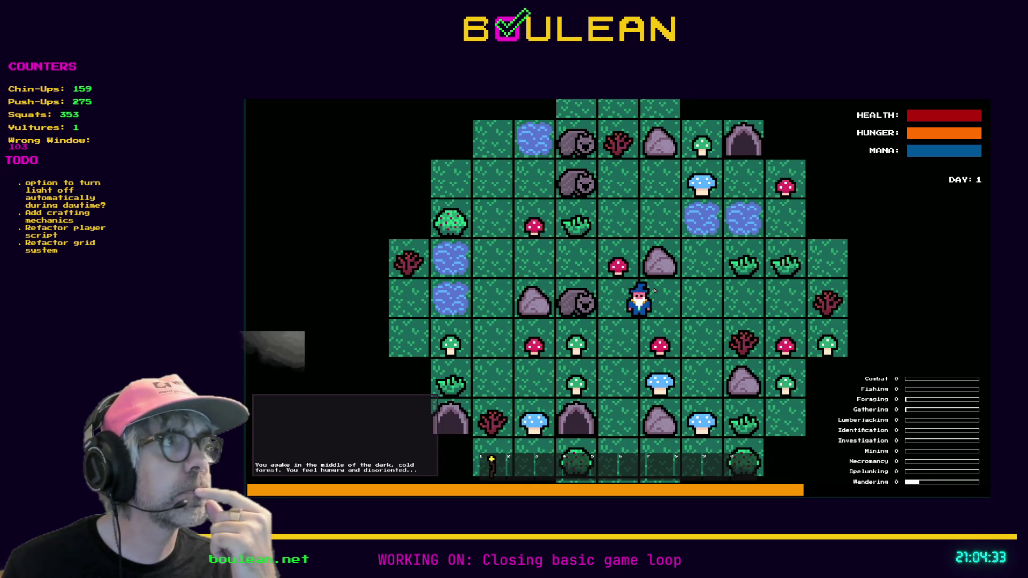
{"action": "left_click", "coordinate": [654, 291]}
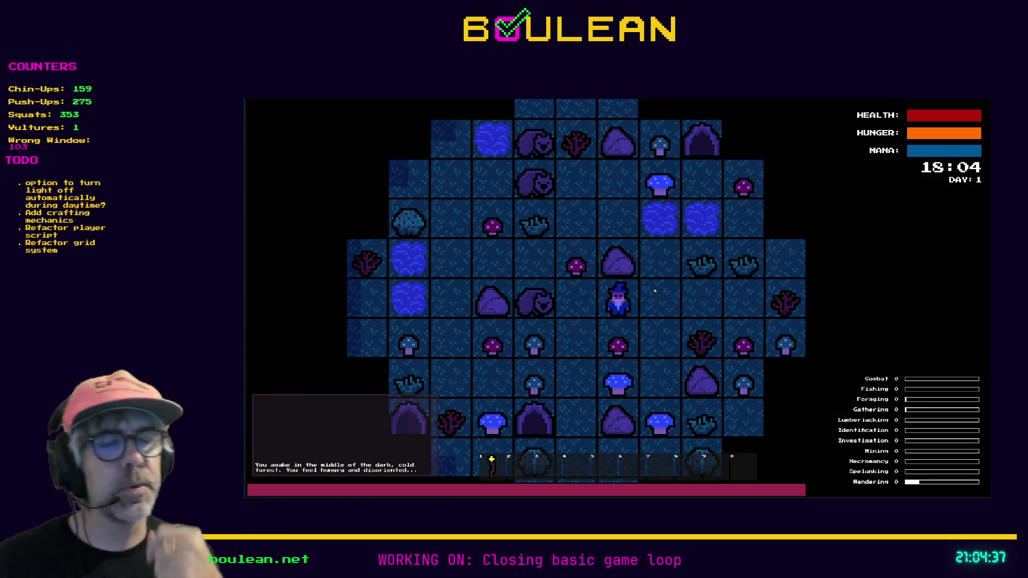
{"action": "key", "text": "Escape"}
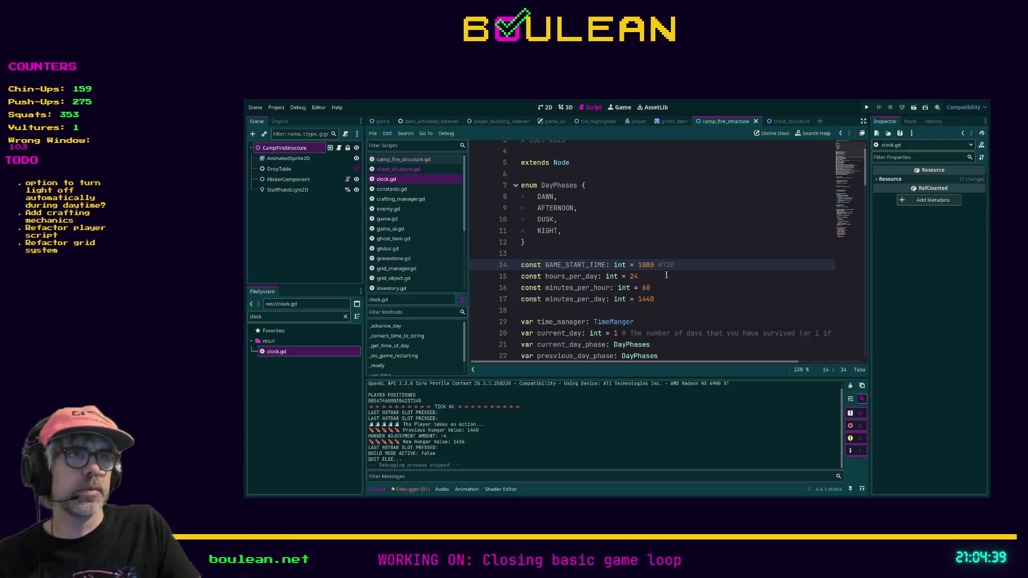
Step: Append '-noon)' to the line 14 comment and check the time in another run
{"action": "type", "text": "-noon"}
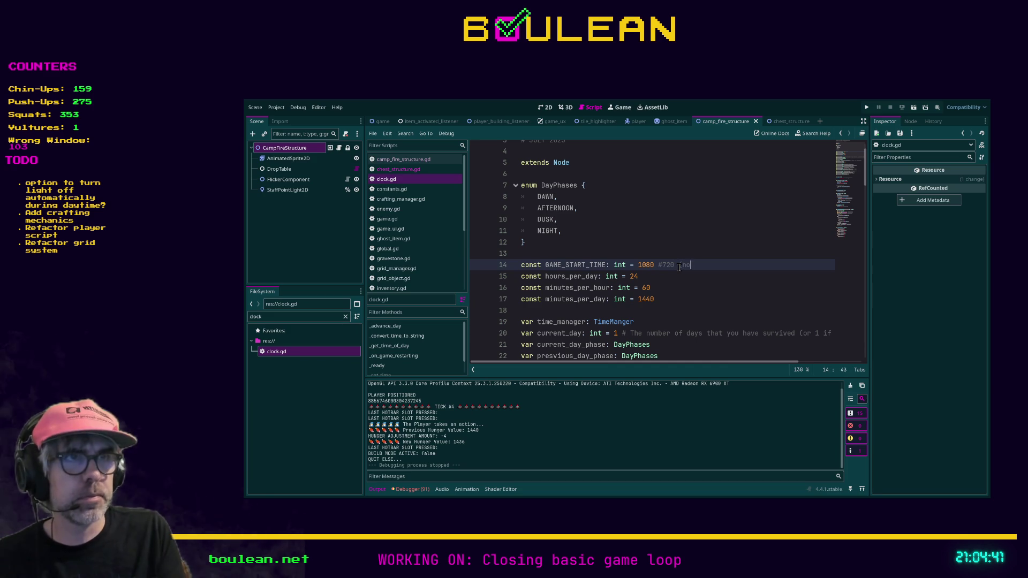
{"action": "type", "text": ")"}
{"action": "left_click", "coordinate": [735, 281]}
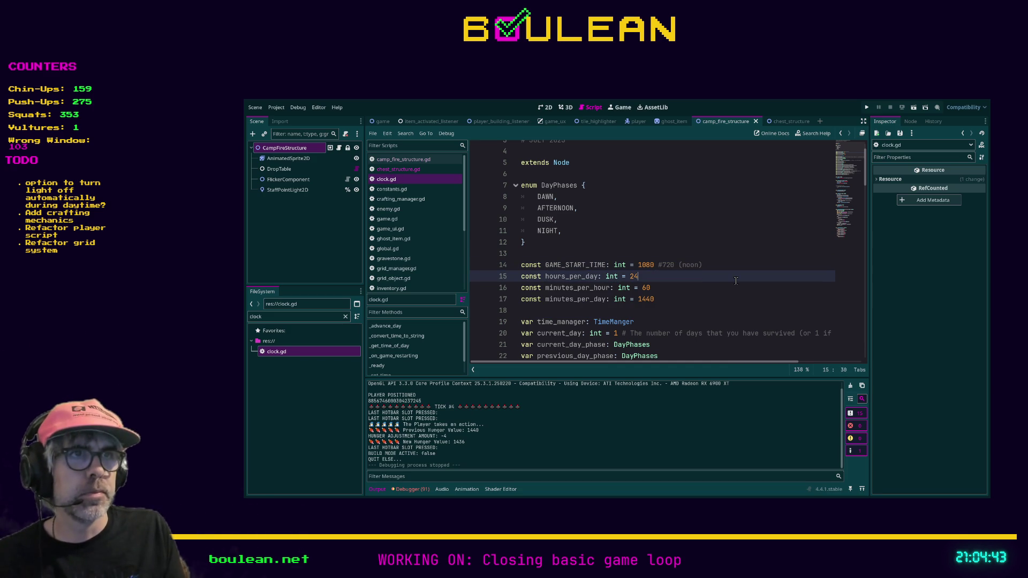
{"action": "key", "text": "F5"}
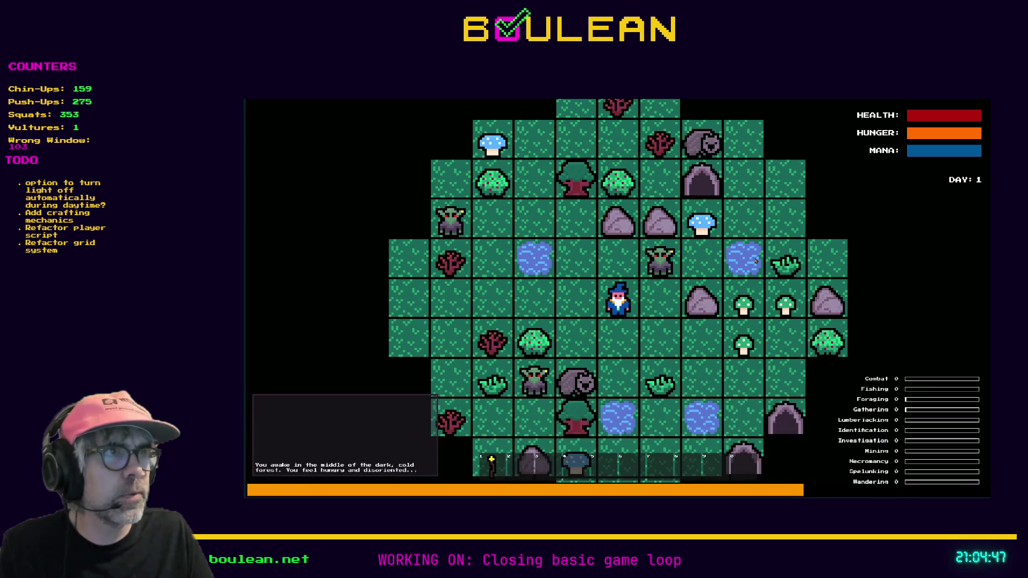
{"action": "key", "text": "Right"}
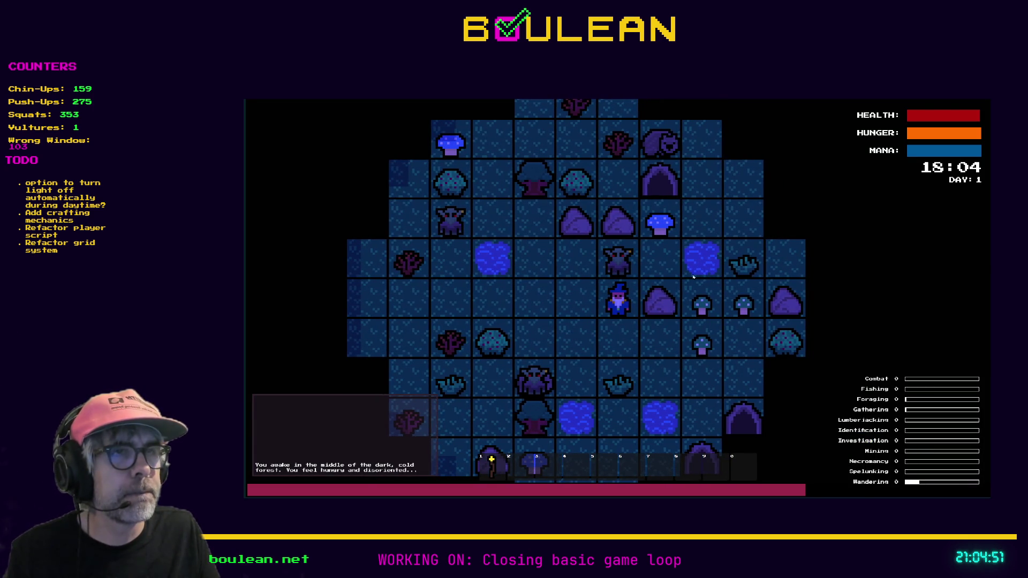
{"action": "key", "text": "Escape"}
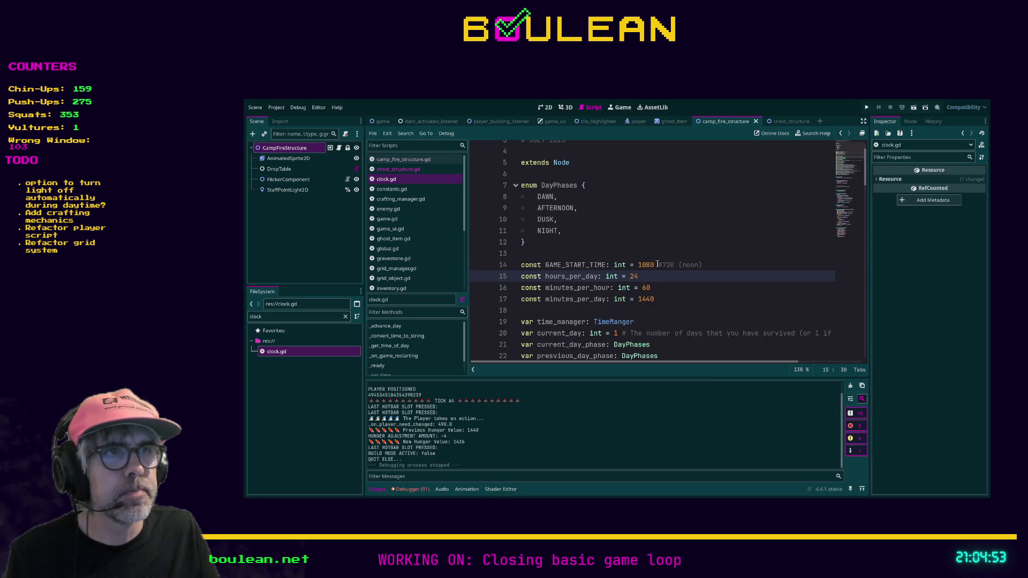
Step: Comment 1080 as '# (18:00)', change 'noon' to '12:00)', and save clock.gd
{"action": "left_click", "coordinate": [654, 264]}
{"action": "type", "text": "#"}
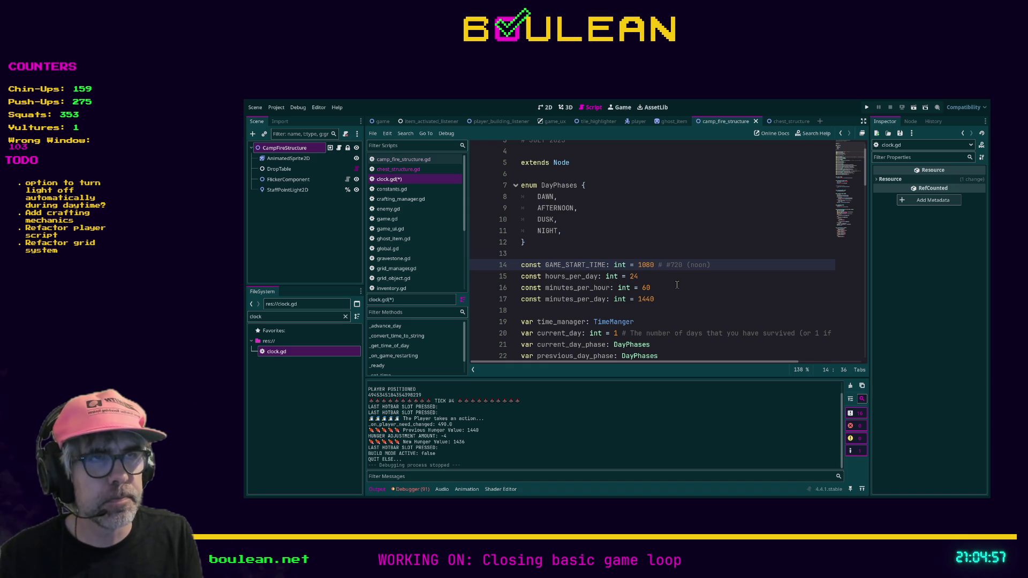
{"action": "type", "text": " (18:00)"}
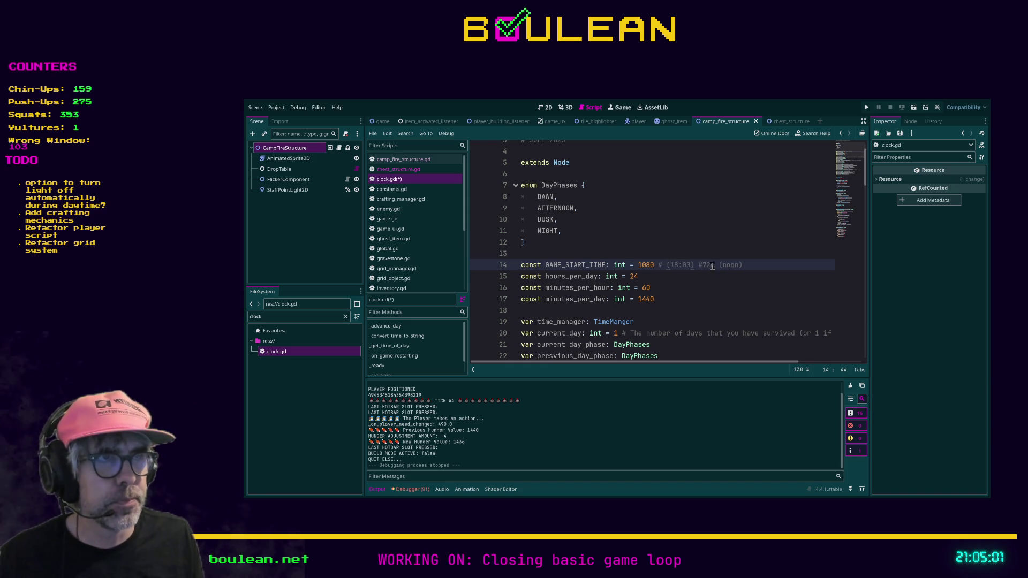
{"action": "double_click", "coordinate": [729, 264]}
{"action": "type", "text": "12:00)"}
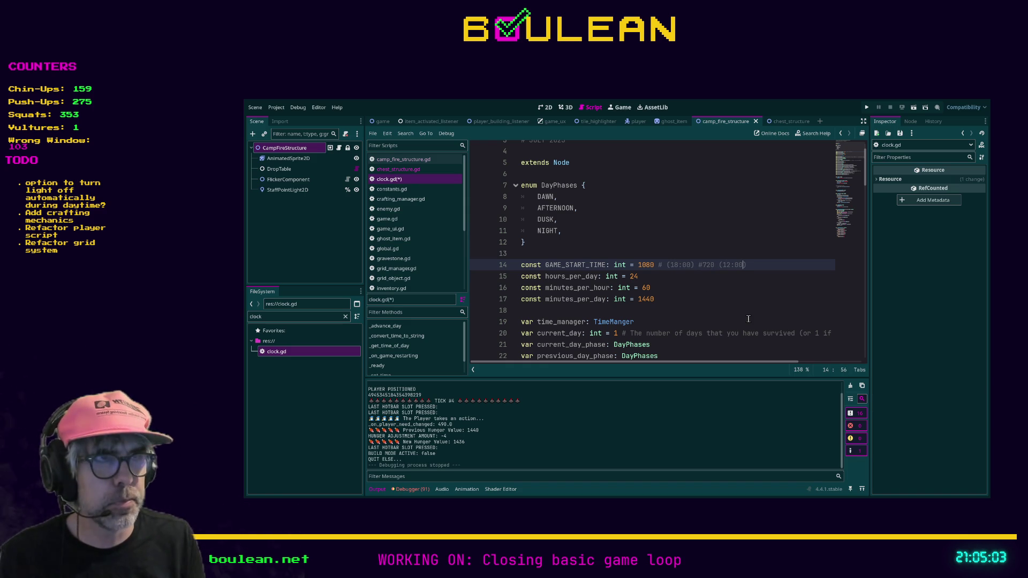
{"action": "key", "text": "ctrl+s"}
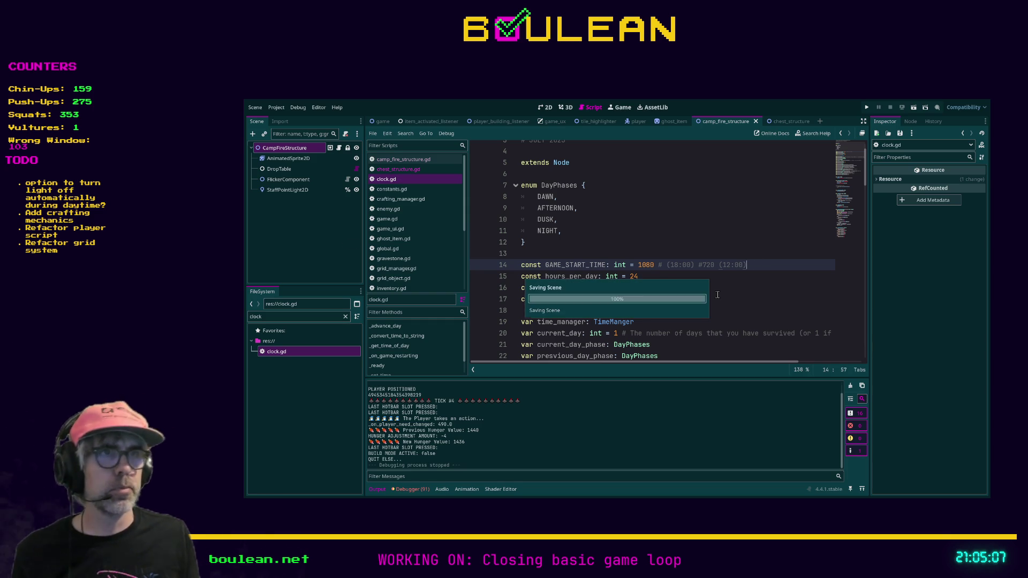
{"action": "key", "text": "F5"}
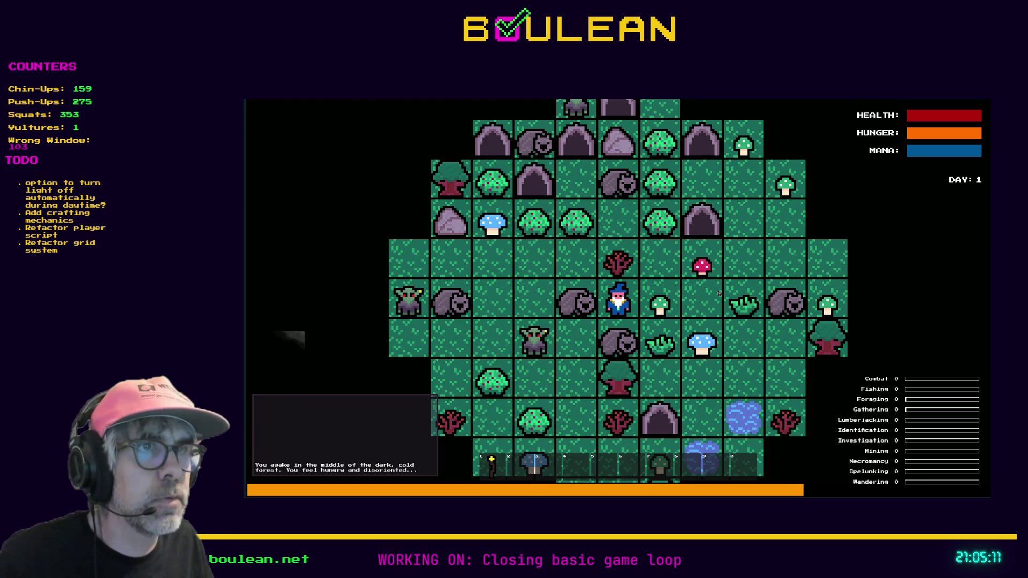
{"action": "key", "text": "Right"}
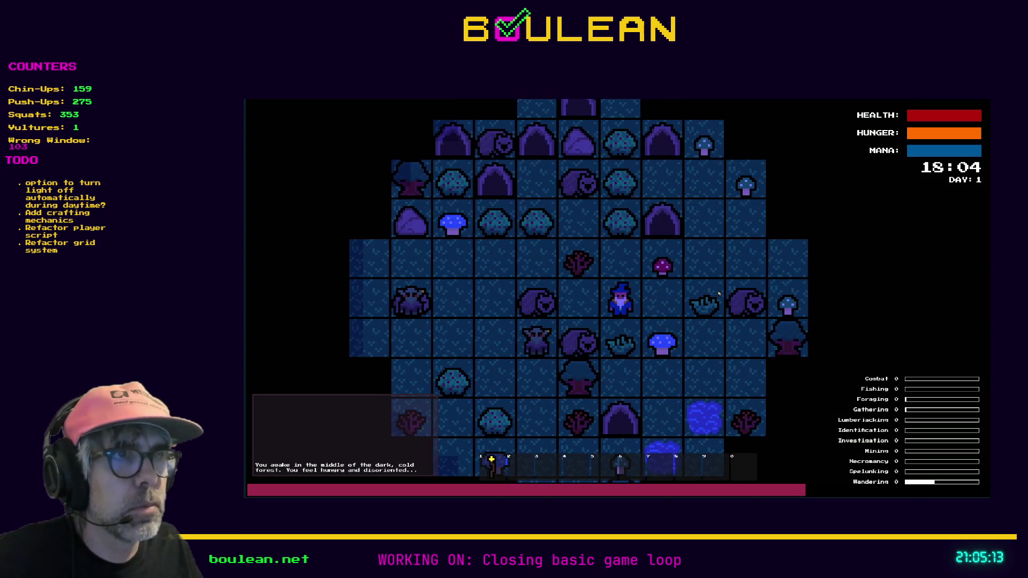
{"action": "key", "text": "Right"}
{"action": "key", "text": "Up"}
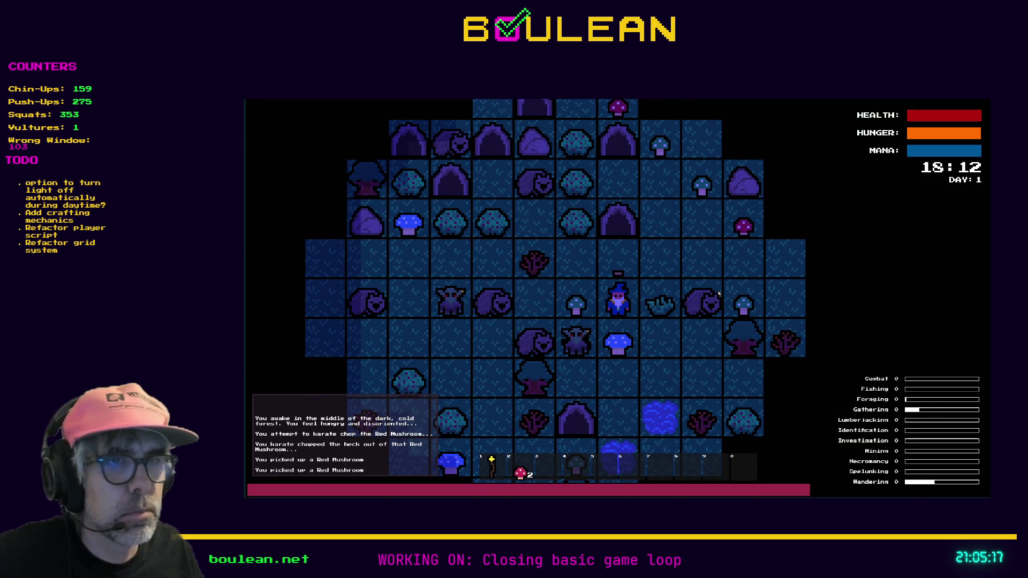
{"action": "key", "text": "Right"}
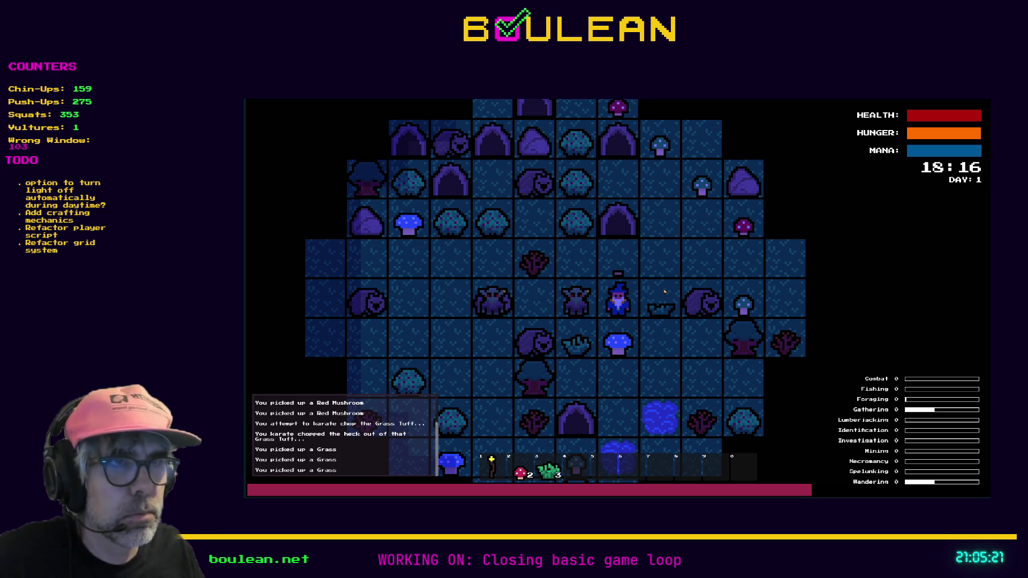
{"action": "key", "text": "Down"}
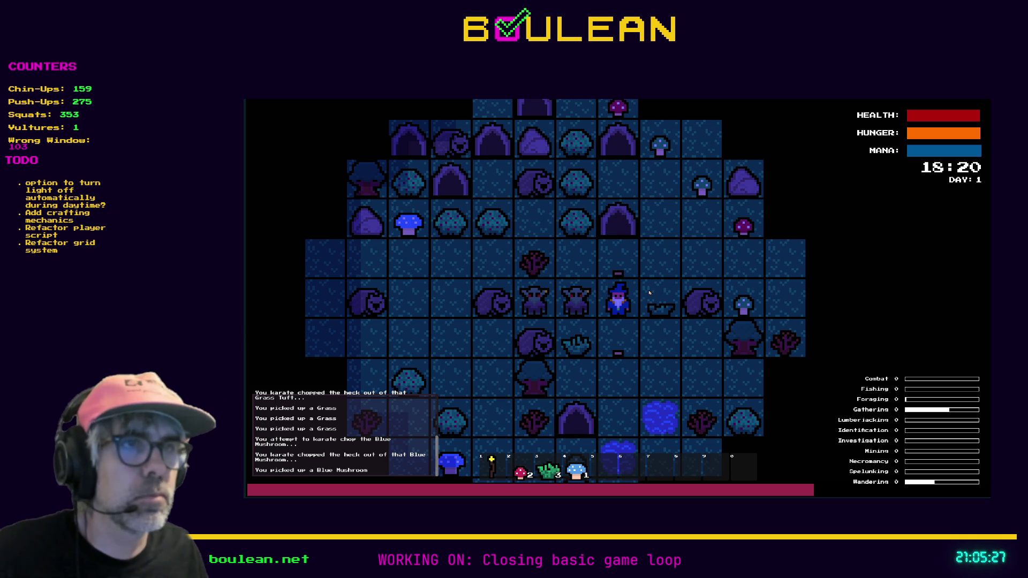
Step: Stop the running game and open the chest_structure scene's ChestStructure script
{"action": "key", "text": "Escape"}
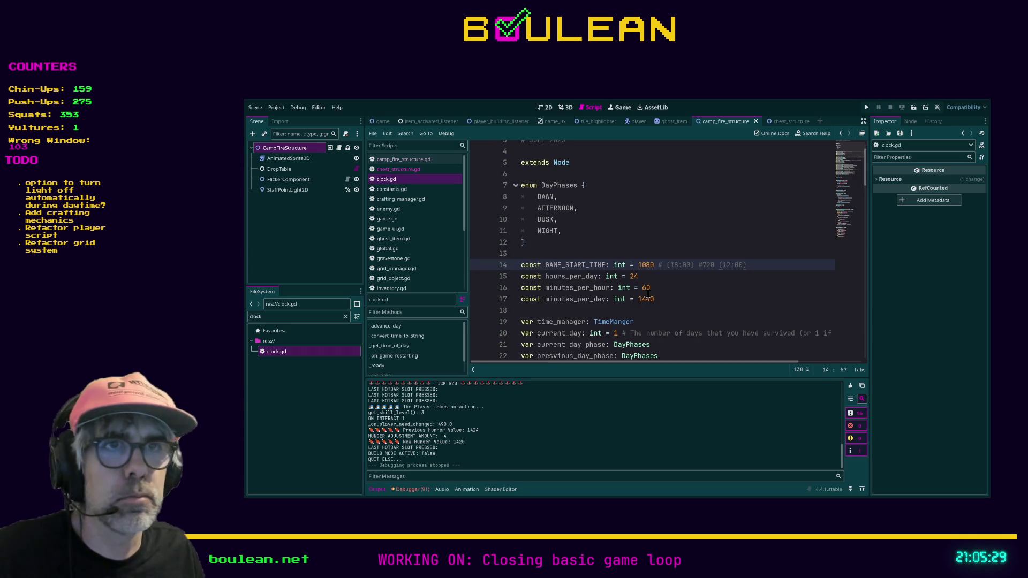
{"action": "left_click", "coordinate": [595, 245]}
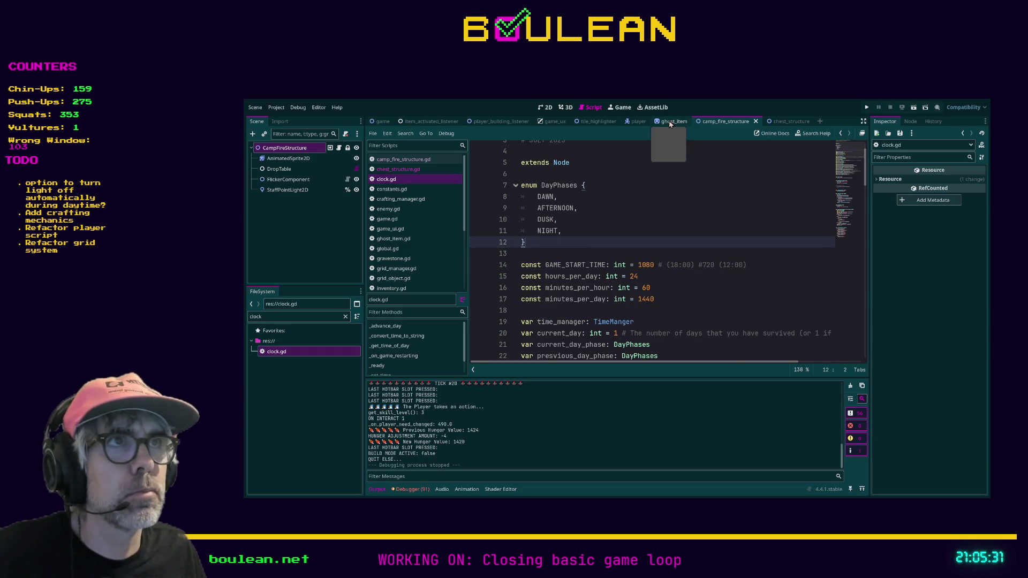
{"action": "left_click", "coordinate": [782, 122]}
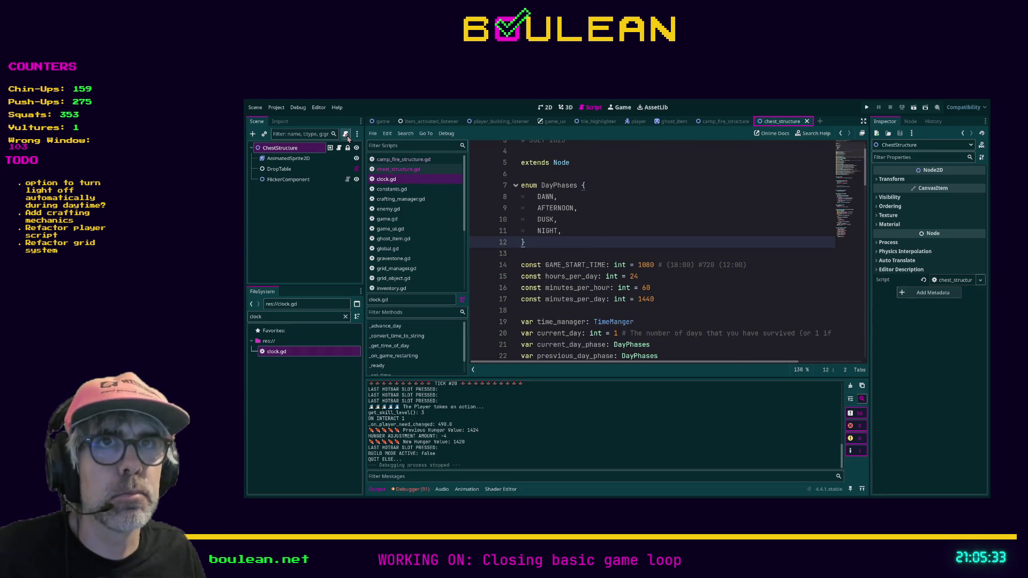
{"action": "left_click", "coordinate": [339, 149]}
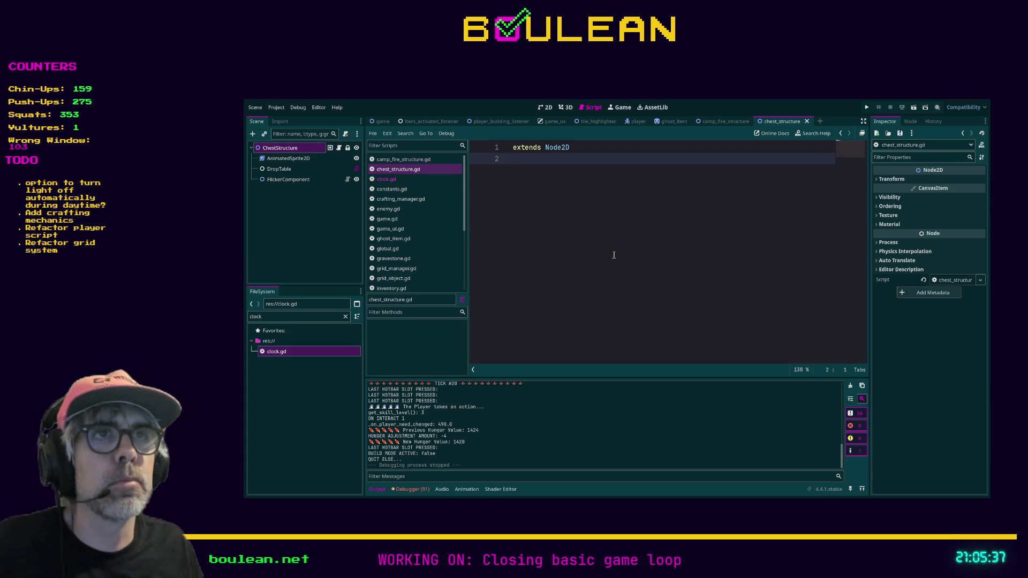
Step: Add 'class_name ChestStructure' above extends Node2D and save the script
{"action": "key", "text": "Up"}
{"action": "key", "text": "Return"}
{"action": "key", "text": "Up"}
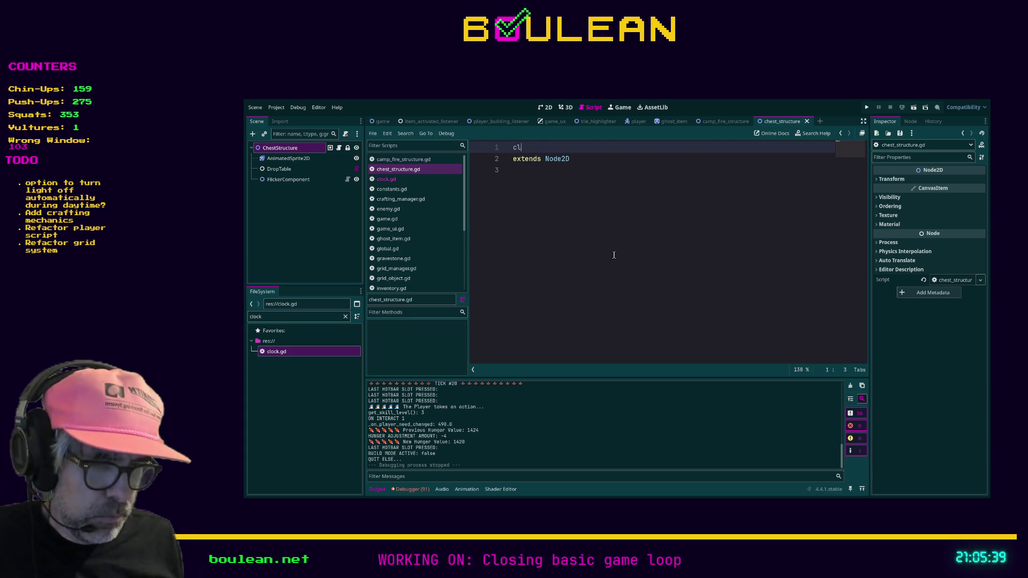
{"action": "type", "text": "ass ChestStructure"}
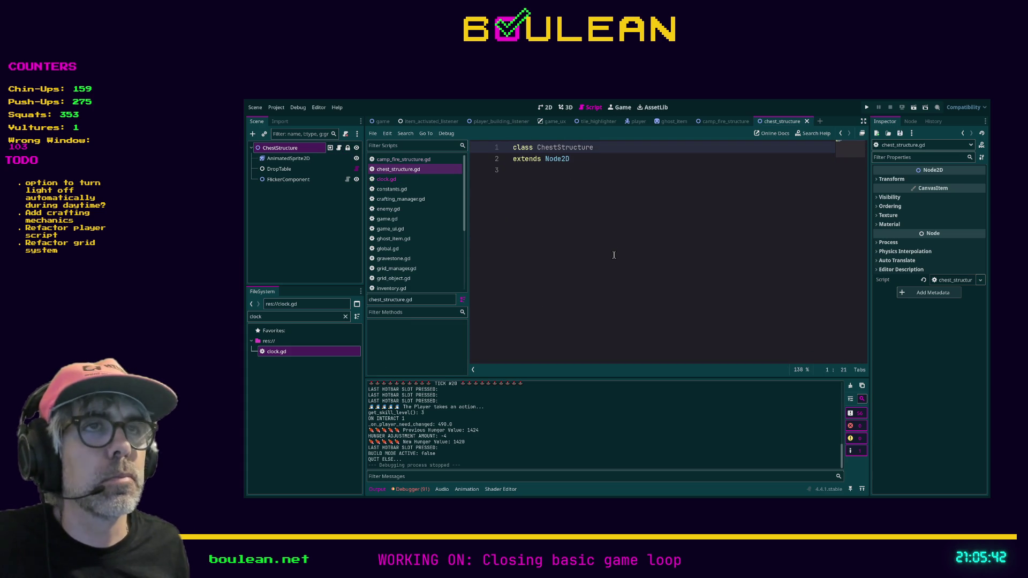
{"action": "left_click", "coordinate": [614, 255]}
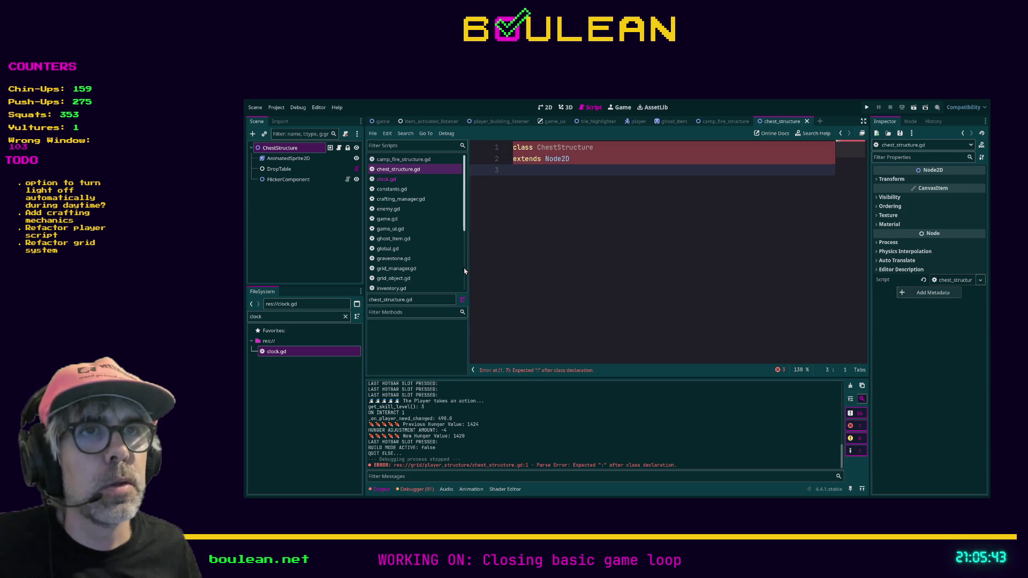
{"action": "left_click", "coordinate": [532, 148]}
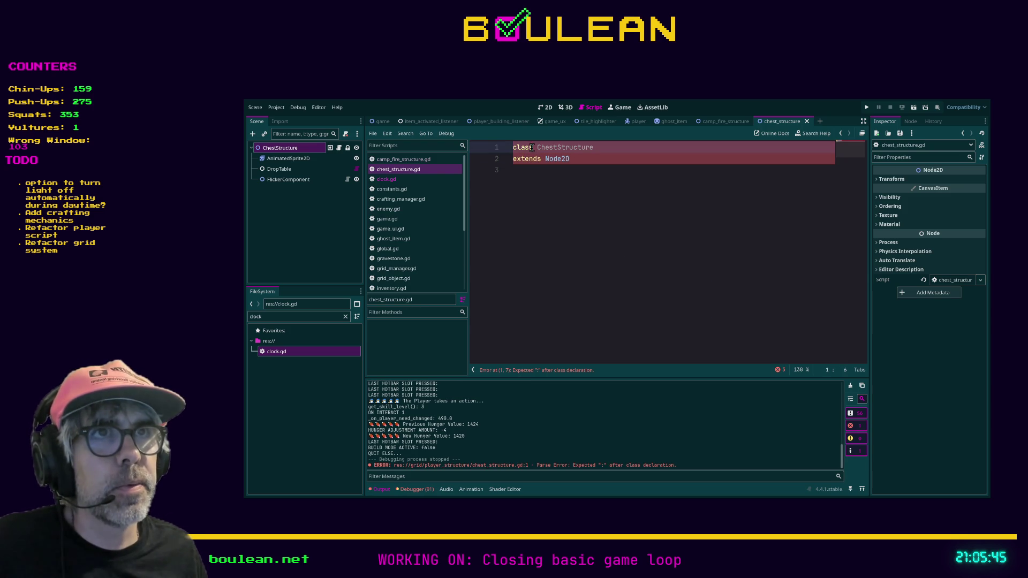
{"action": "type", "text": "_name"}
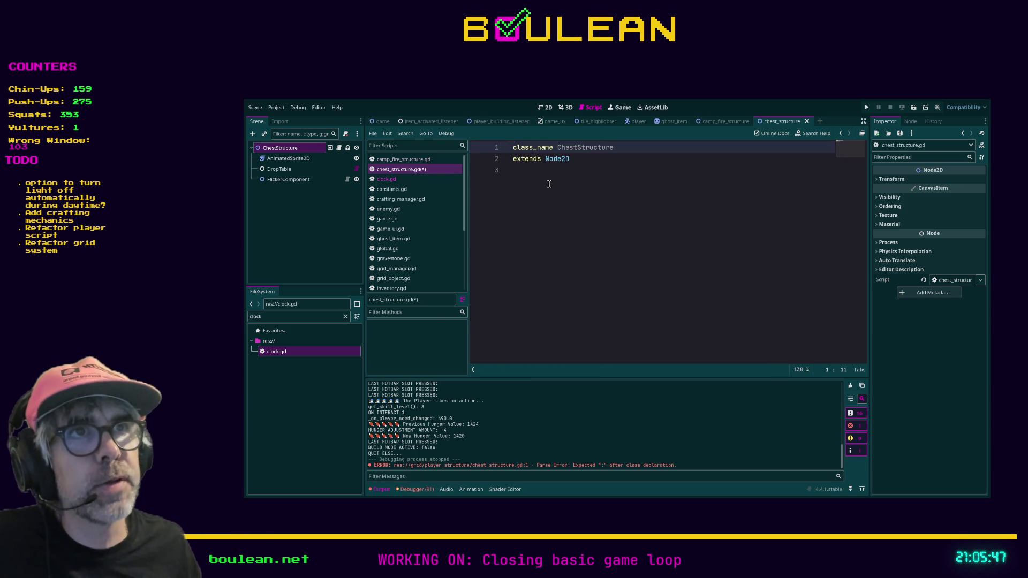
{"action": "left_click", "coordinate": [596, 161]}
{"action": "key", "text": "ctrl+s"}
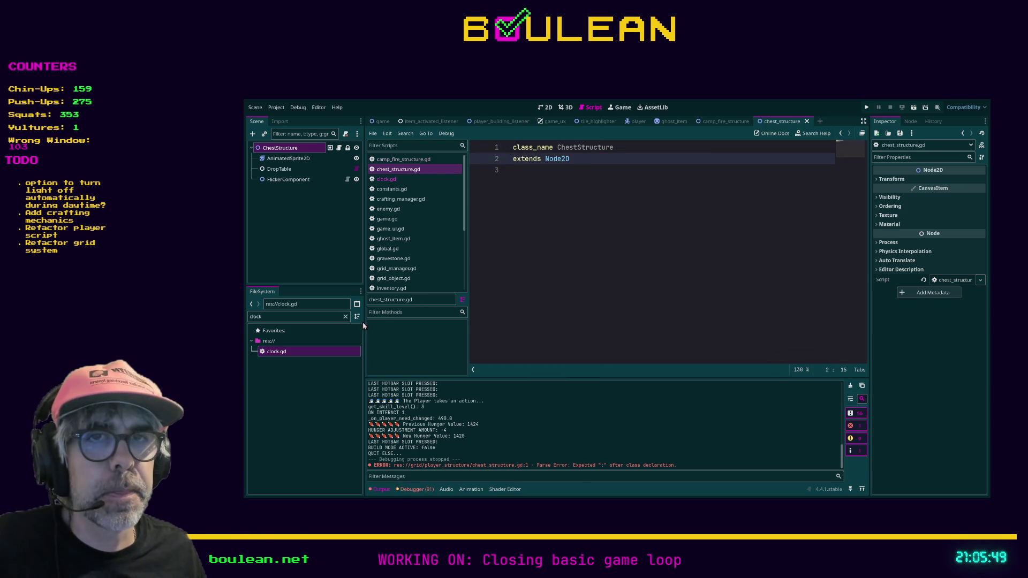
{"action": "left_click", "coordinate": [311, 318]}
Step: Filter the FileSystem for 'recipe' and browse the crafting_recipes_res folder
{"action": "key", "text": "ctrl+a"}
{"action": "type", "text": "recipe"}
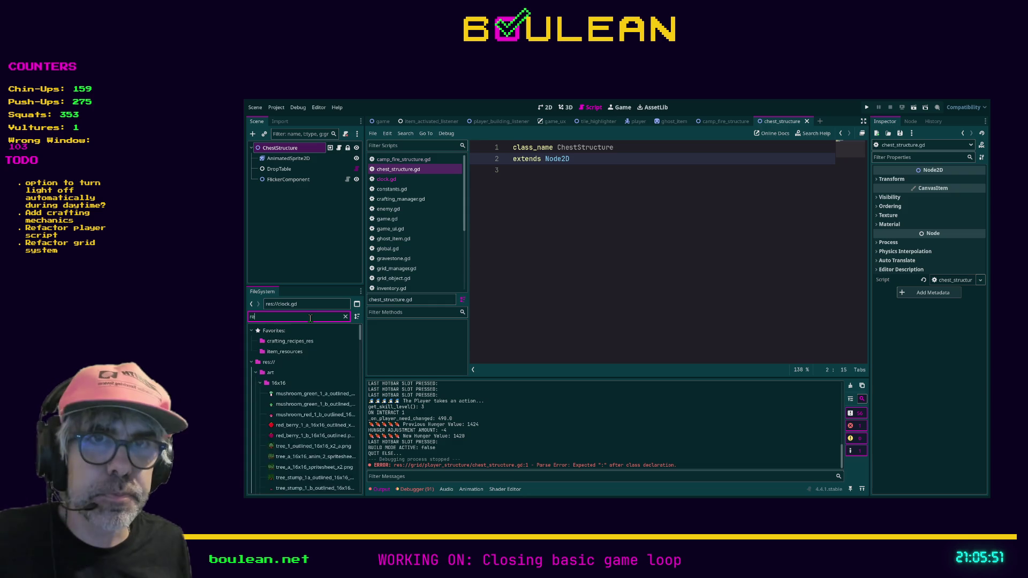
{"action": "left_click", "coordinate": [294, 372]}
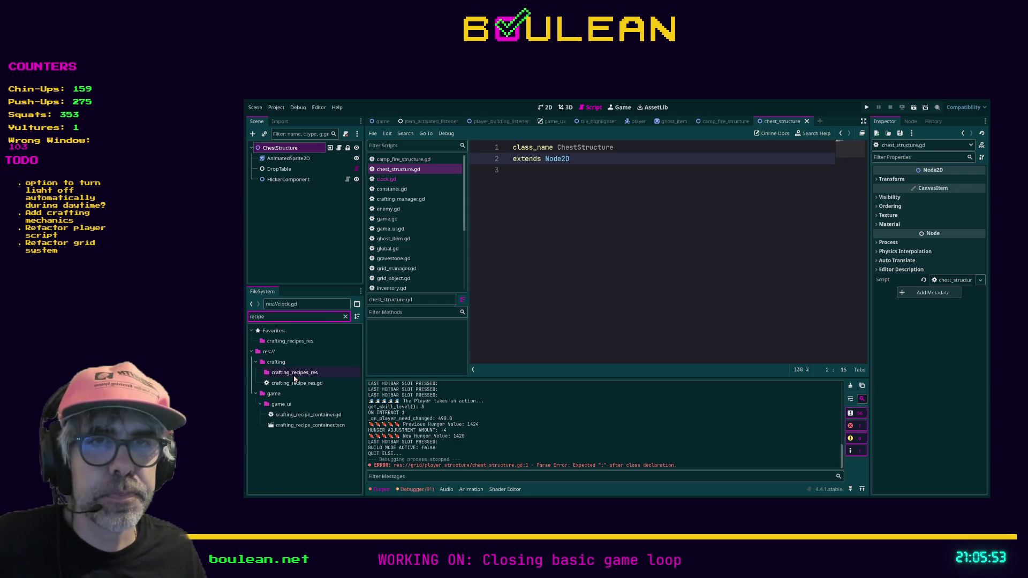
{"action": "left_click", "coordinate": [345, 317]}
{"action": "scroll", "coordinate": [319, 404], "scroll_direction": "down", "scroll_amount": 3}
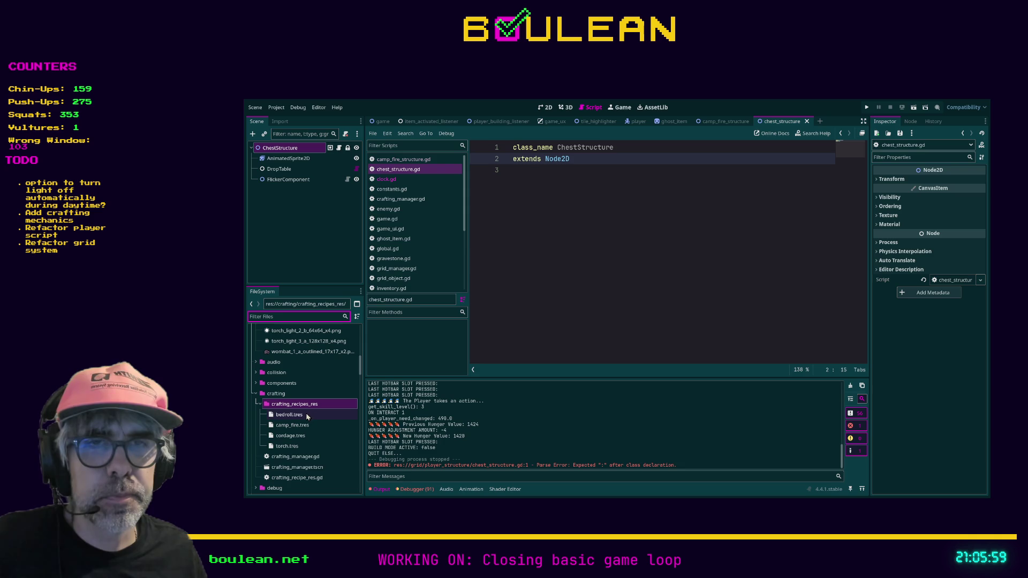
{"action": "left_click", "coordinate": [302, 418]}
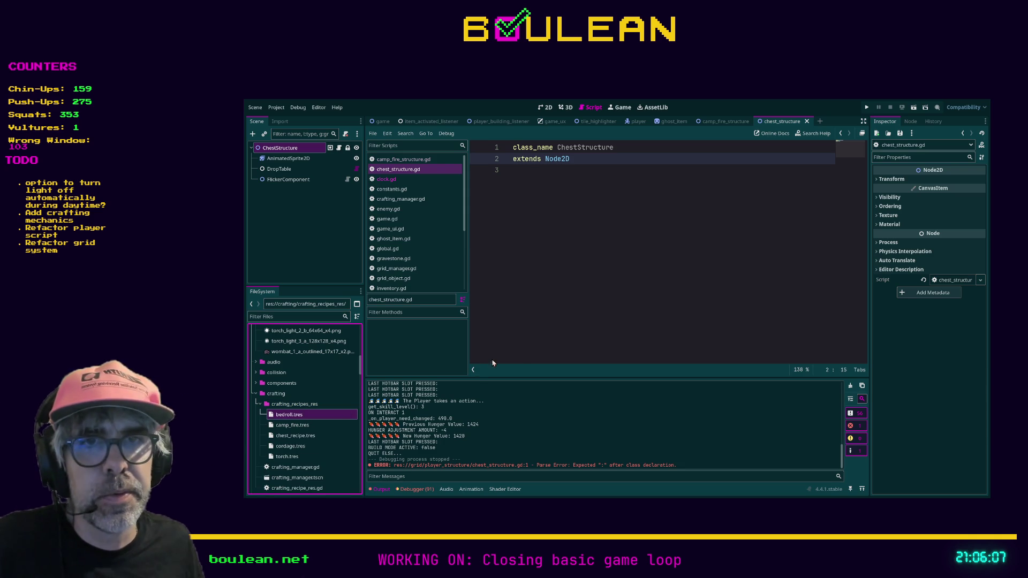
Step: Inspect chest_recipe.tres's Recipe property, then open crafting_recipe_res.gd
{"action": "left_click", "coordinate": [287, 436]}
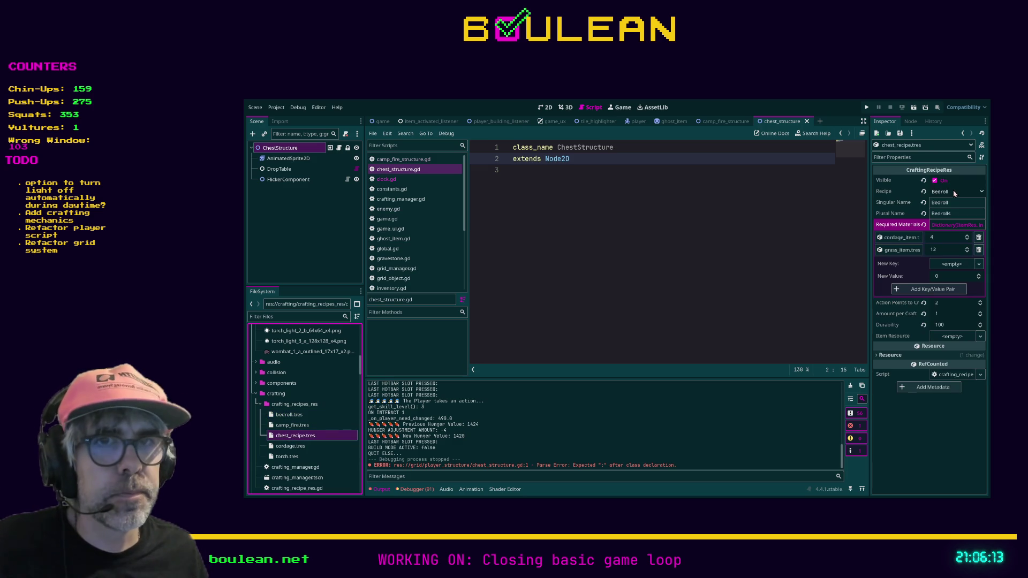
{"action": "left_click", "coordinate": [886, 196]}
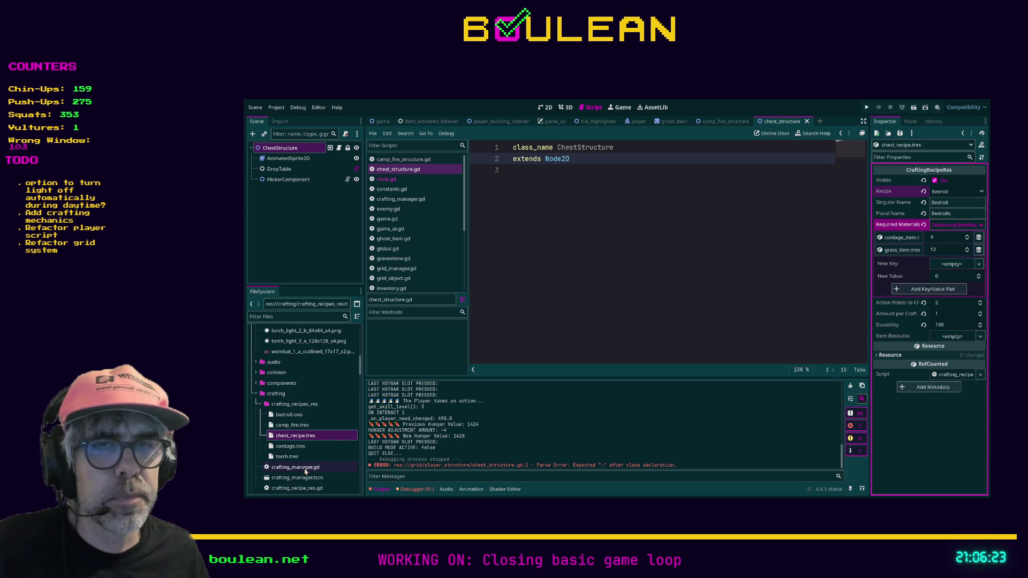
{"action": "double_click", "coordinate": [300, 488]}
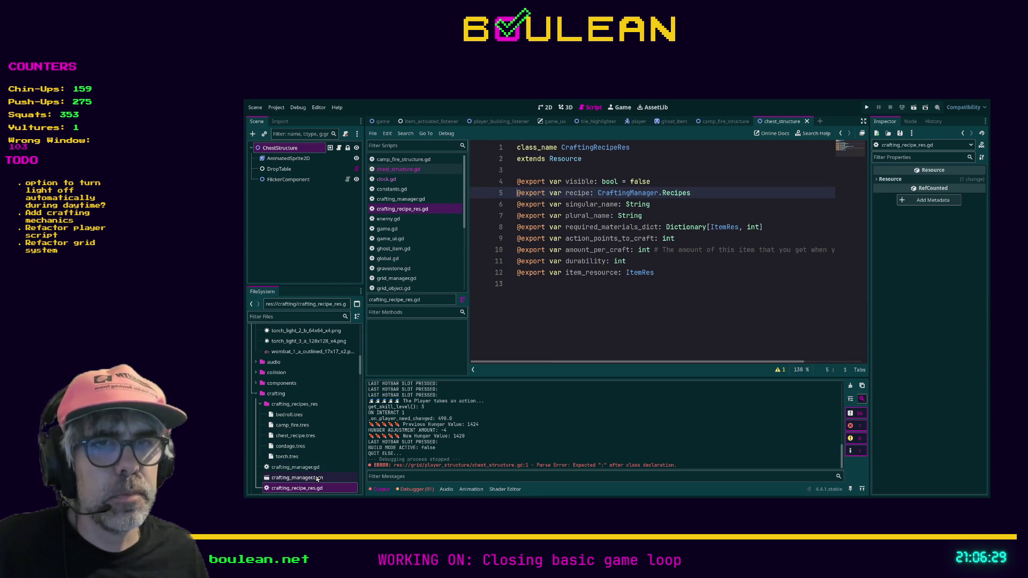
Step: In crafting_manager.gd, add CHEST = 7 to the Recipes enum, bump the next-number comment to 8, and save
{"action": "double_click", "coordinate": [316, 478]}
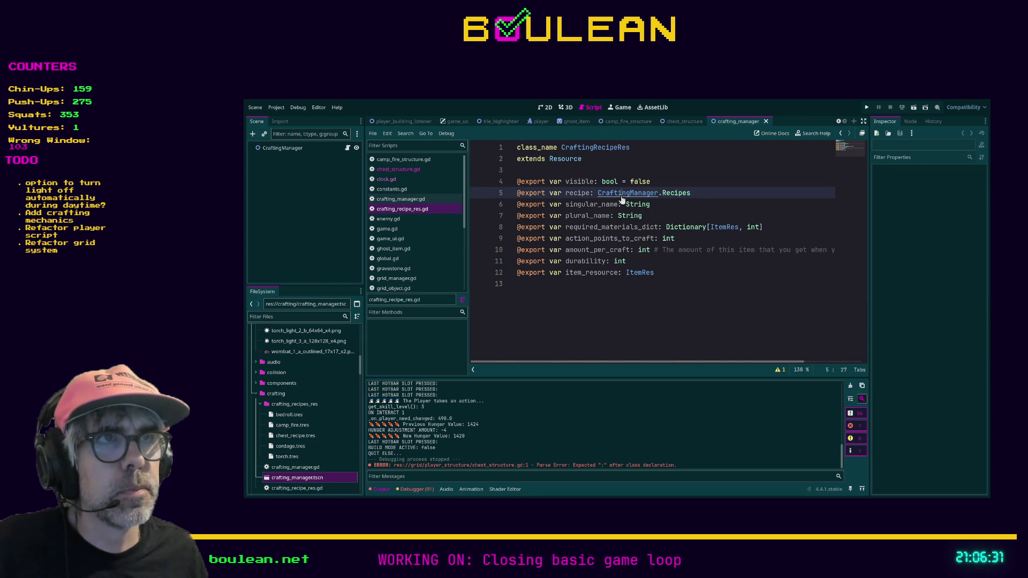
{"action": "scroll", "coordinate": [683, 358], "scroll_direction": "up", "scroll_amount": 10}
{"action": "scroll", "coordinate": [683, 358], "scroll_direction": "up", "scroll_amount": 4}
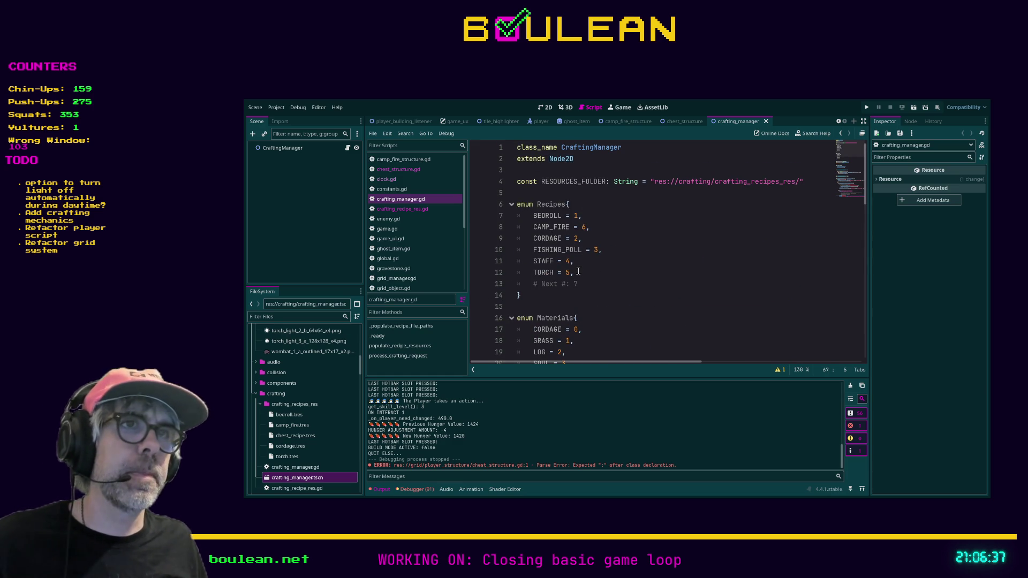
{"action": "left_click", "coordinate": [599, 227]}
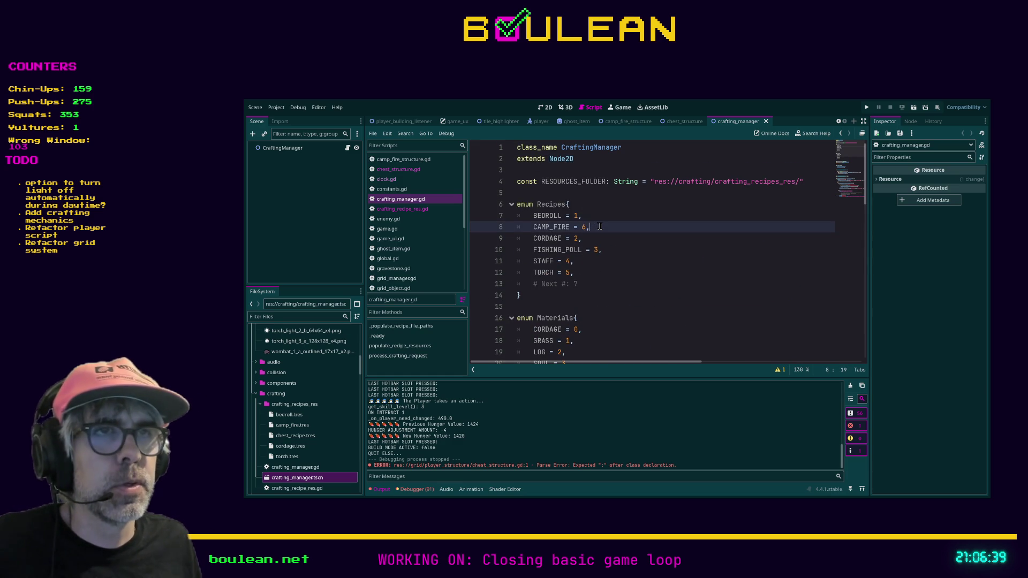
{"action": "key", "text": "Return"}
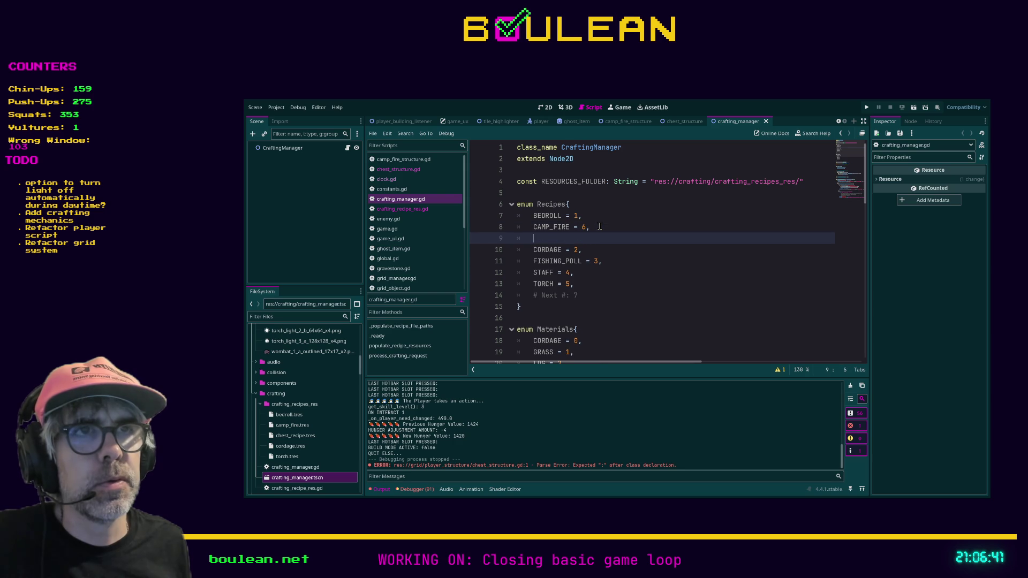
{"action": "type", "text": "EST"}
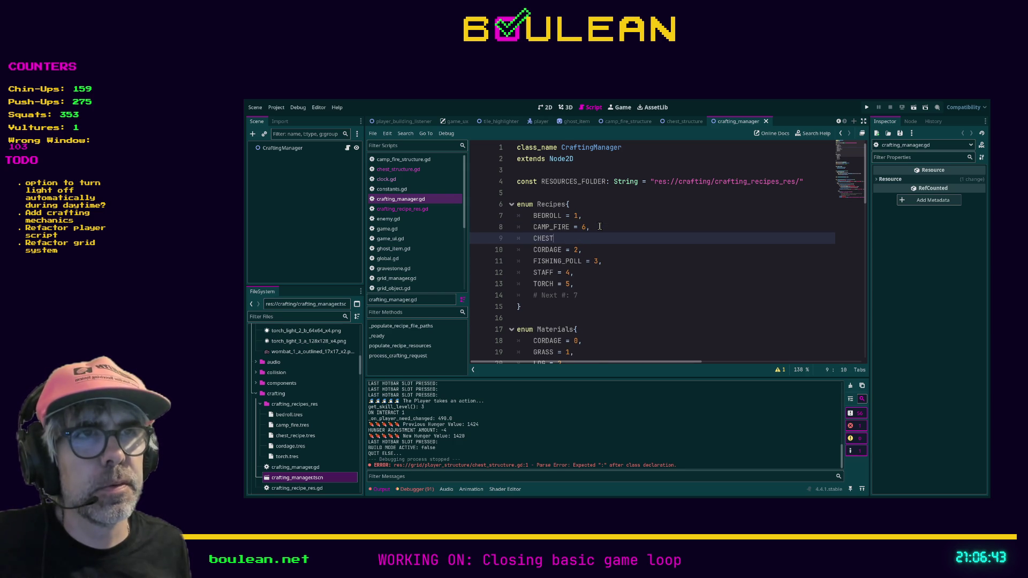
{"action": "type", "text": " 7"}
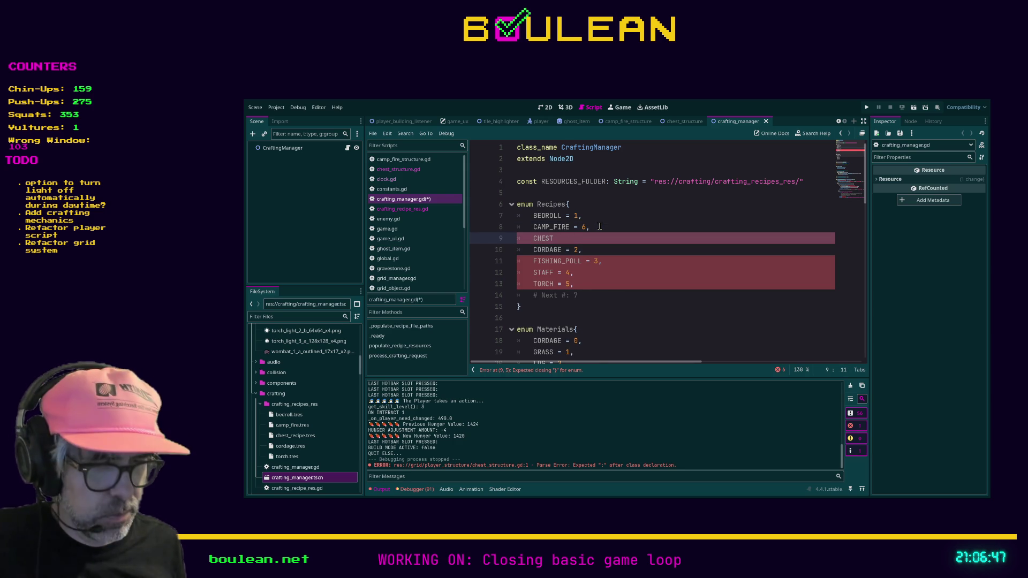
{"action": "type", "text": "= 7"}
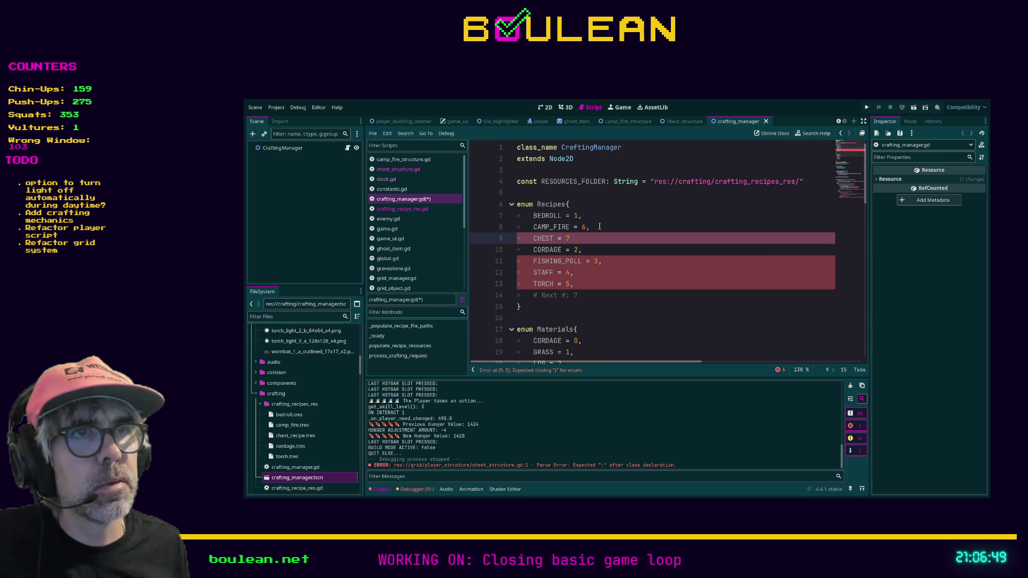
{"action": "left_click", "coordinate": [594, 295]}
{"action": "key", "text": "ctrl+s"}
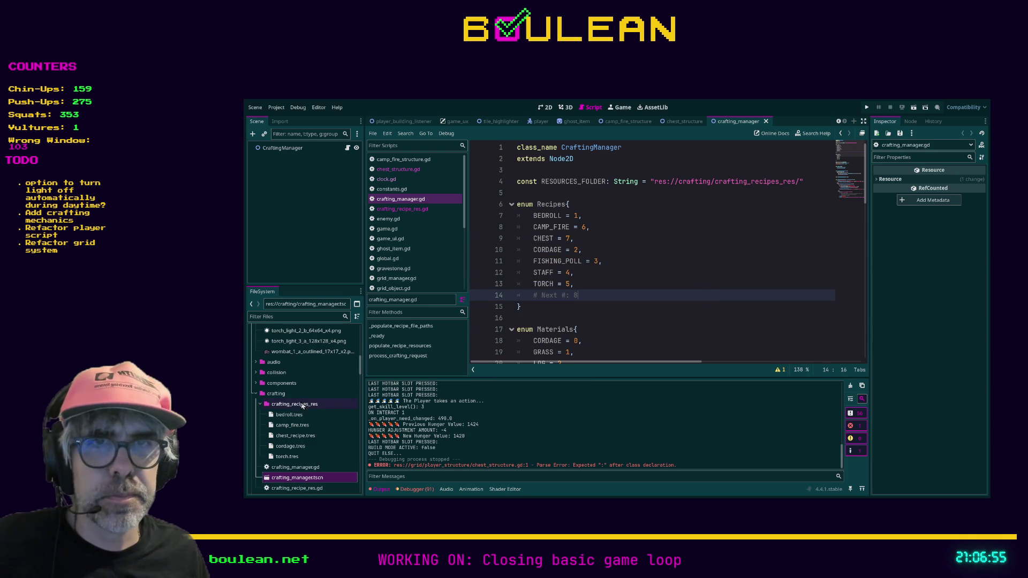
Step: Set chest_recipe.tres's singular name to 'Chest' and plural name to 'Chests'
{"action": "left_click", "coordinate": [296, 435]}
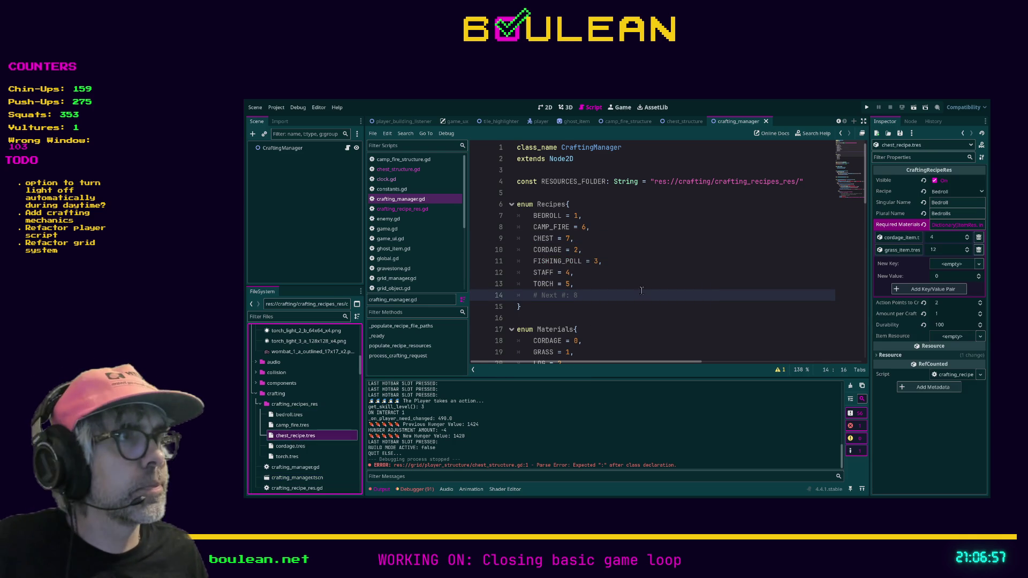
{"action": "left_click", "coordinate": [949, 196]}
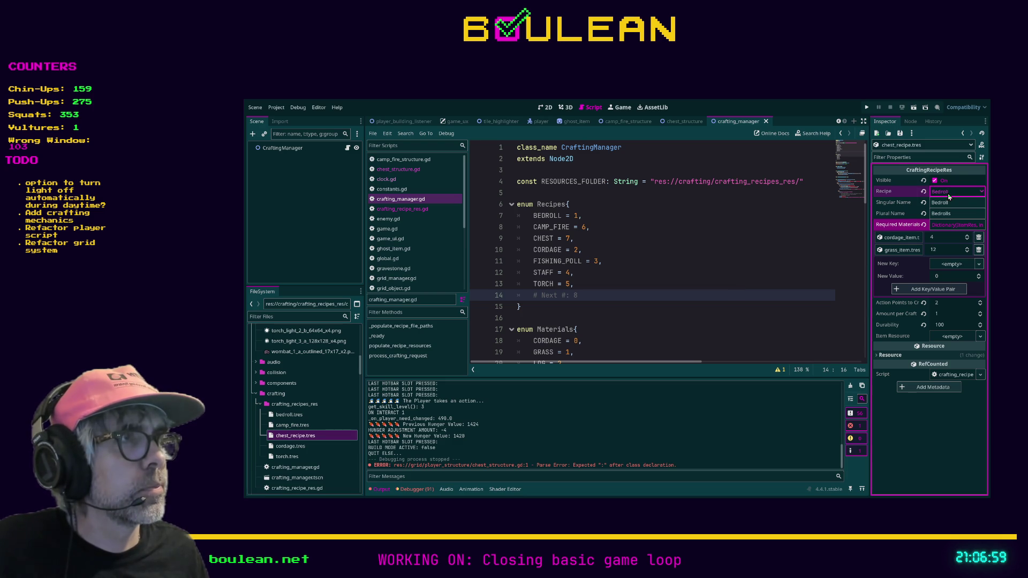
{"action": "left_click", "coordinate": [949, 202]}
{"action": "type", "text": "Ches"}
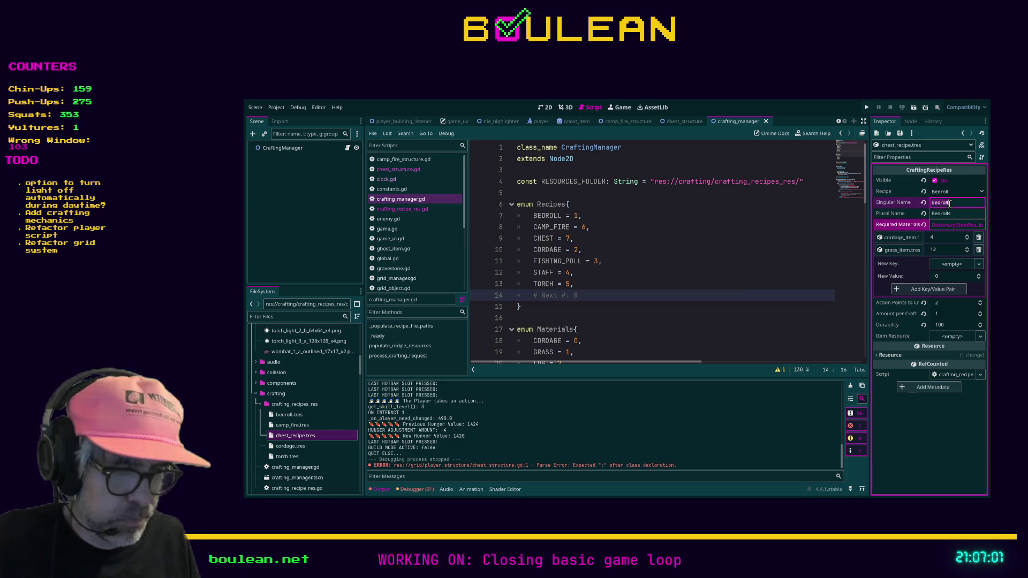
{"action": "type", "text": "t"}
{"action": "key", "text": "Tab"}
{"action": "type", "text": "C"}
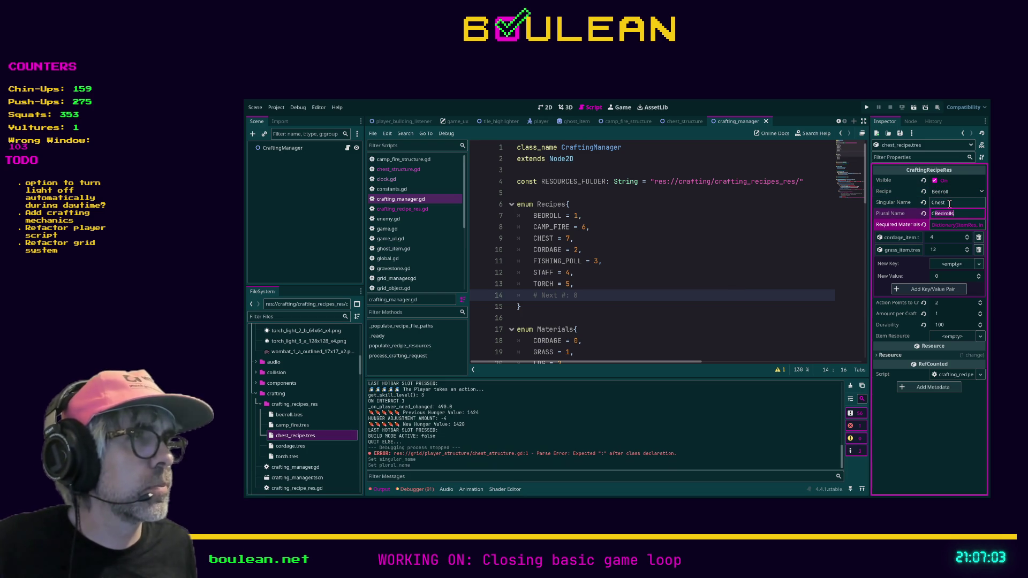
{"action": "key", "text": "ctrl+Delete"}
{"action": "type", "text": "hests"}
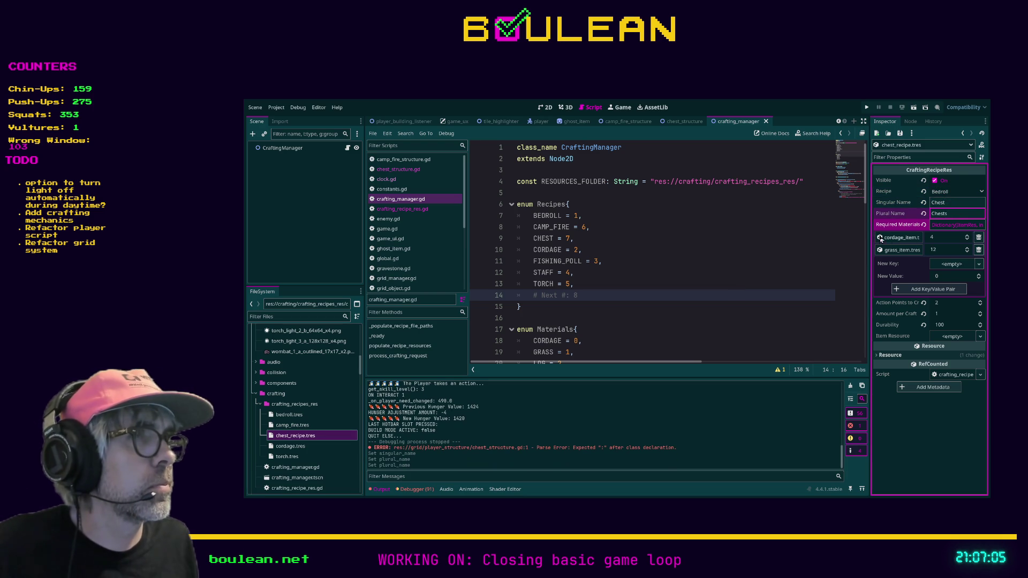
Step: Replace the cordage and grass required materials with 4 of log_item.tres
{"action": "left_click", "coordinate": [909, 240]}
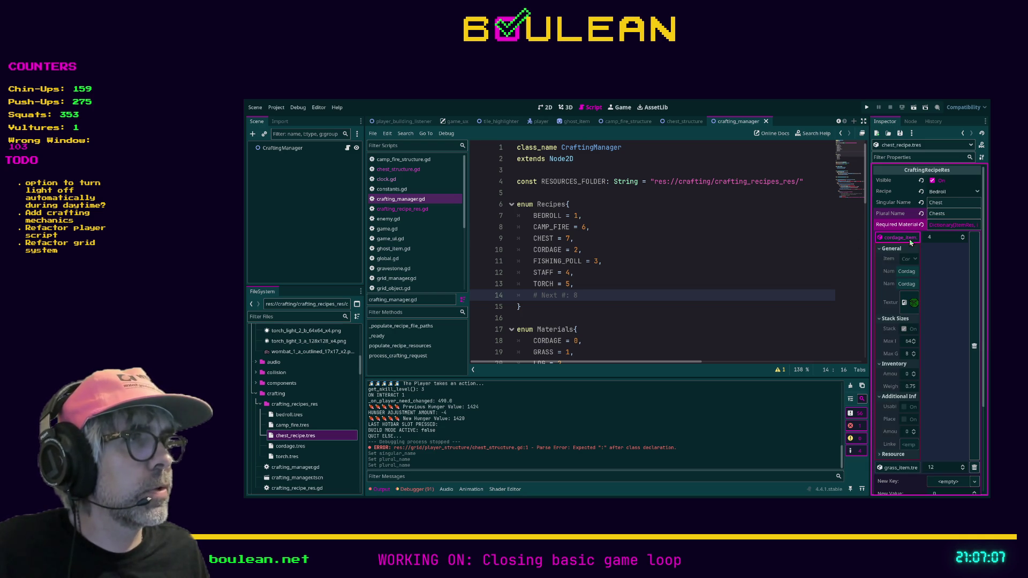
{"action": "left_click", "coordinate": [899, 240]}
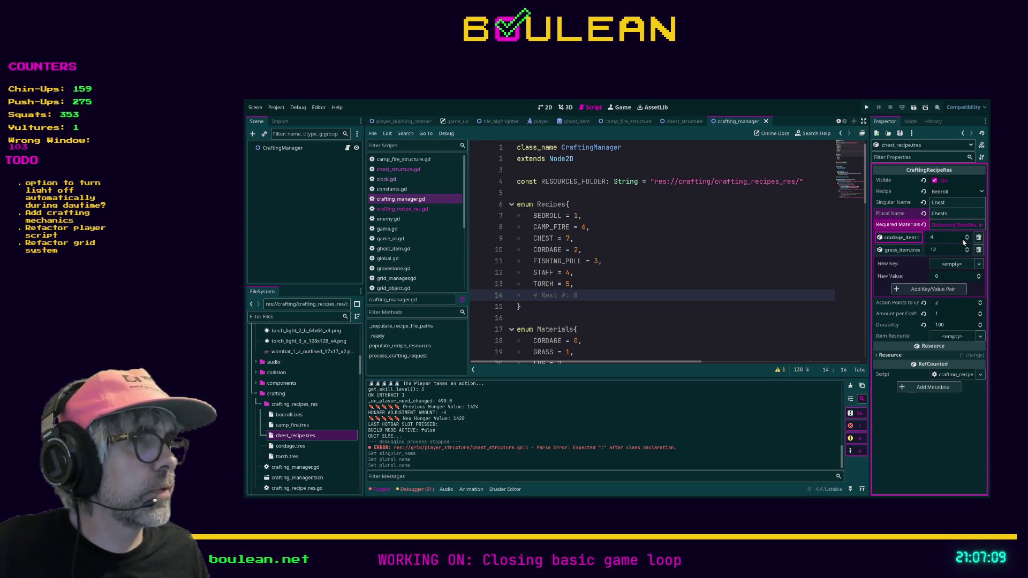
{"action": "left_click", "coordinate": [978, 239]}
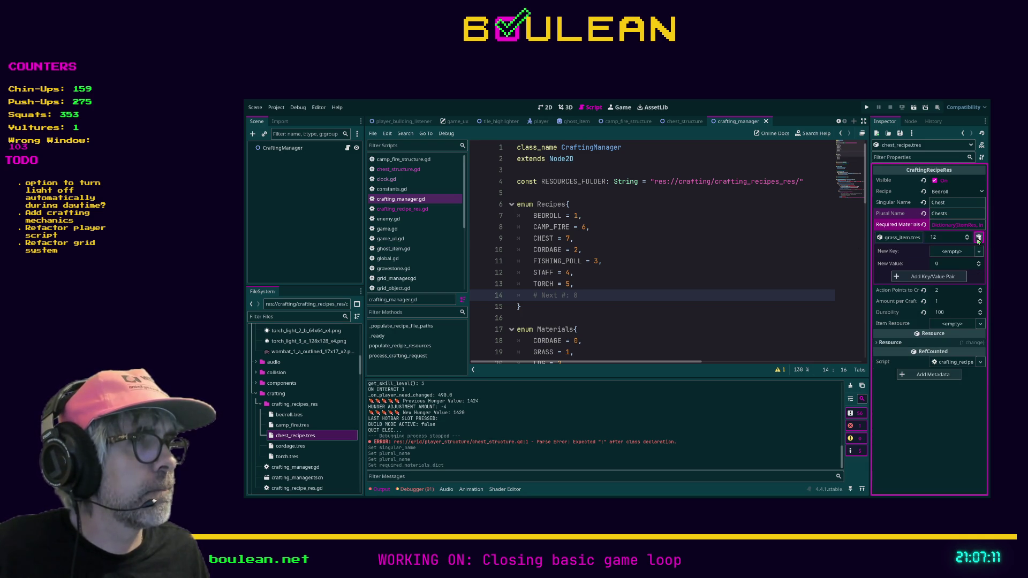
{"action": "left_click", "coordinate": [978, 240]}
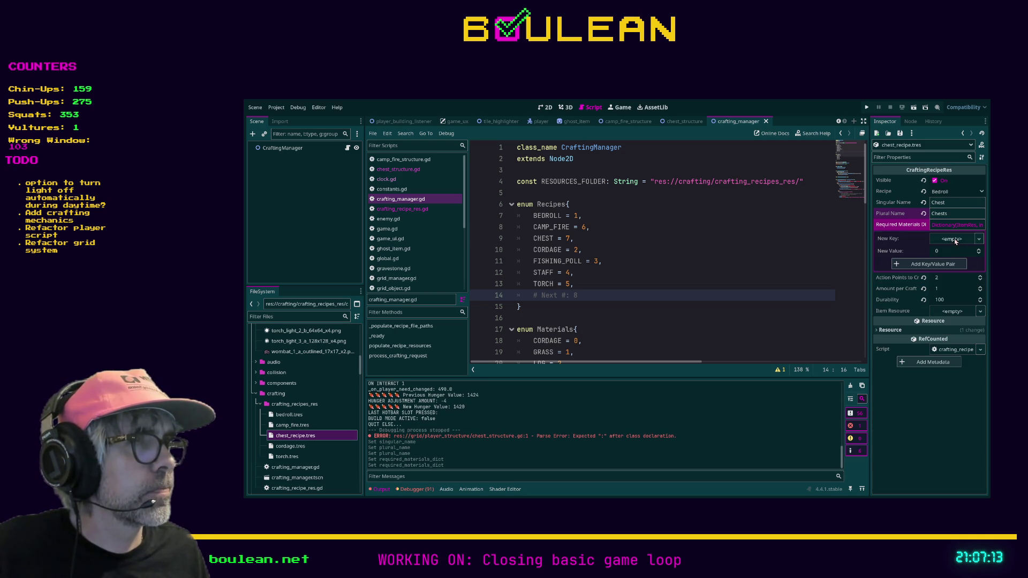
{"action": "left_click", "coordinate": [967, 240]}
{"action": "left_click", "coordinate": [965, 242]}
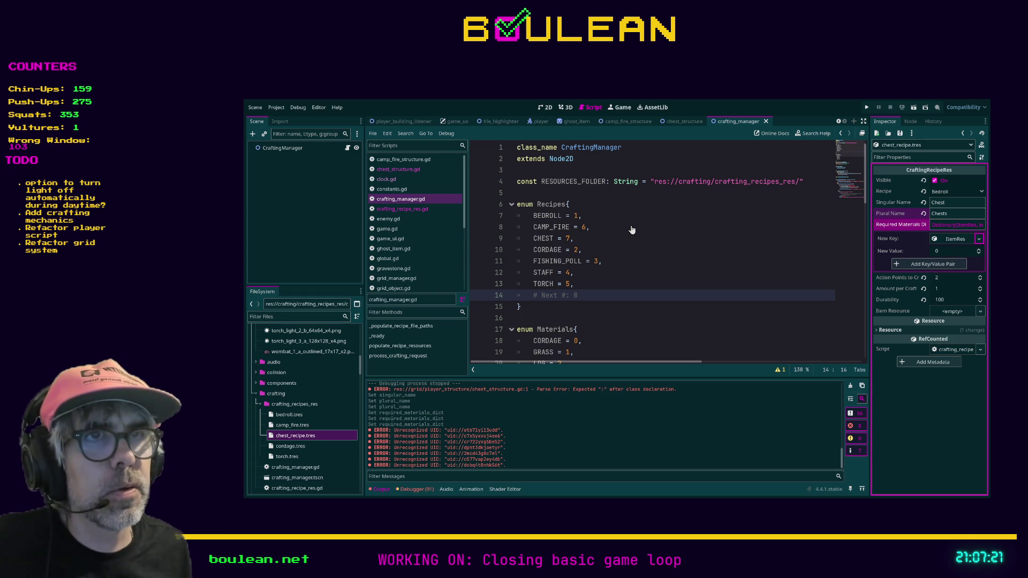
{"action": "left_click", "coordinate": [552, 210], "text": "shift"}
{"action": "left_click", "coordinate": [973, 251]}
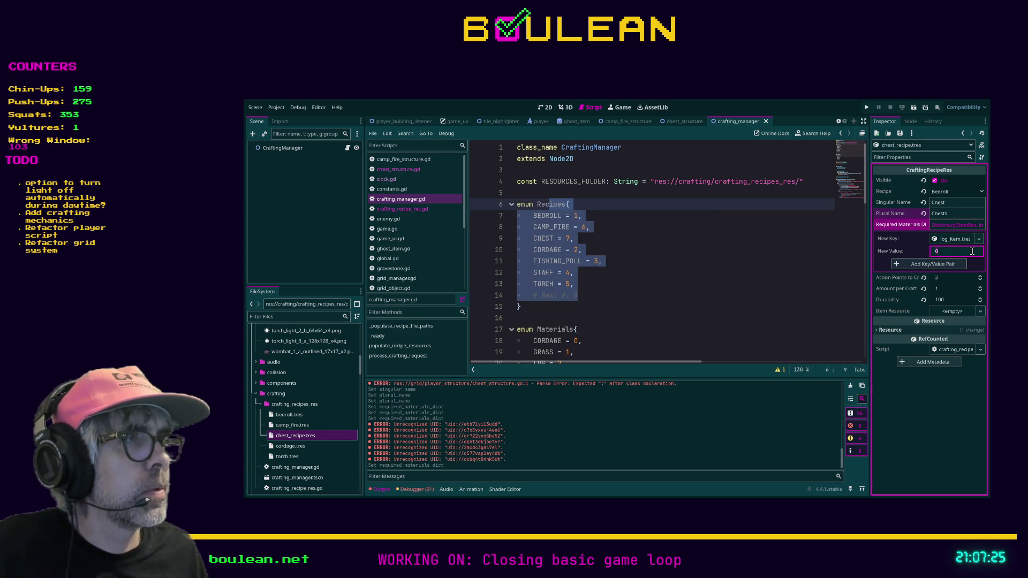
{"action": "type", "text": "4"}
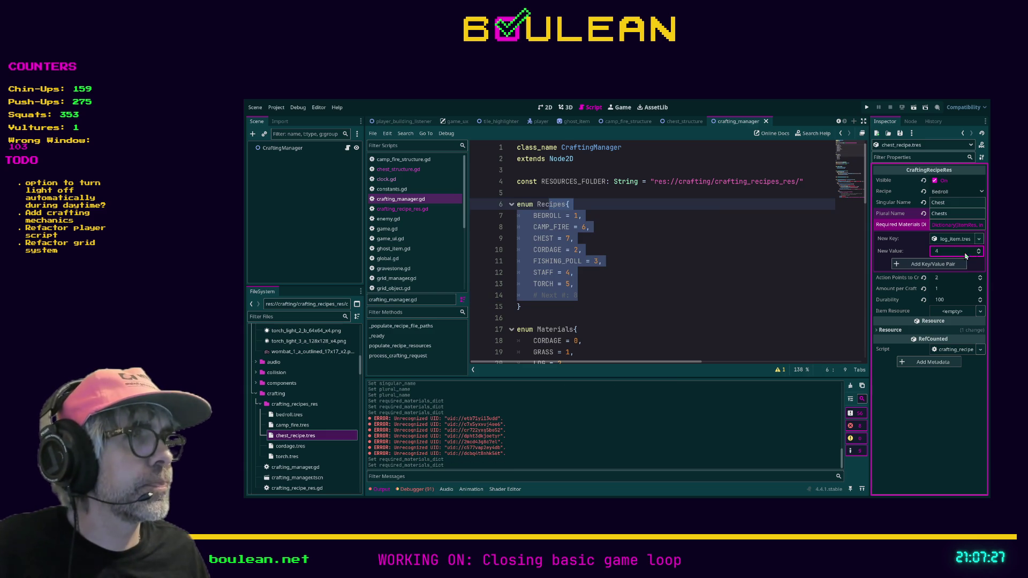
{"action": "left_click", "coordinate": [769, 242]}
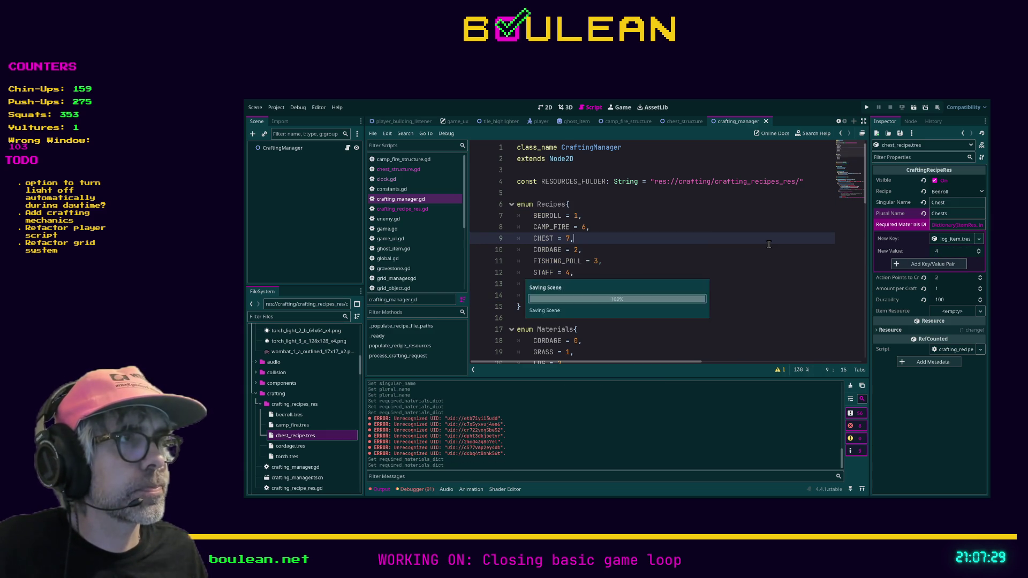
{"action": "left_click", "coordinate": [934, 264]}
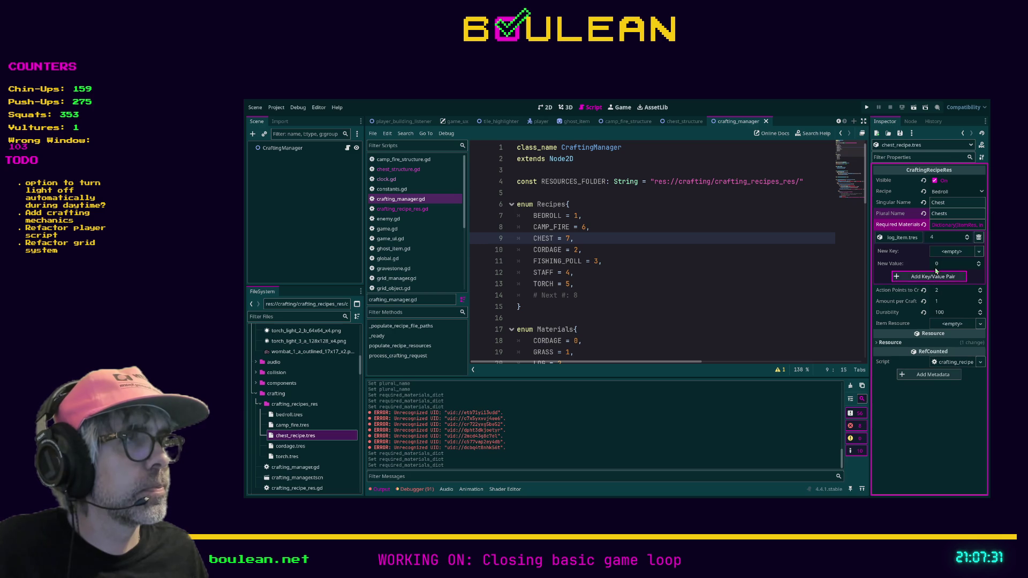
{"action": "left_click", "coordinate": [790, 249]}
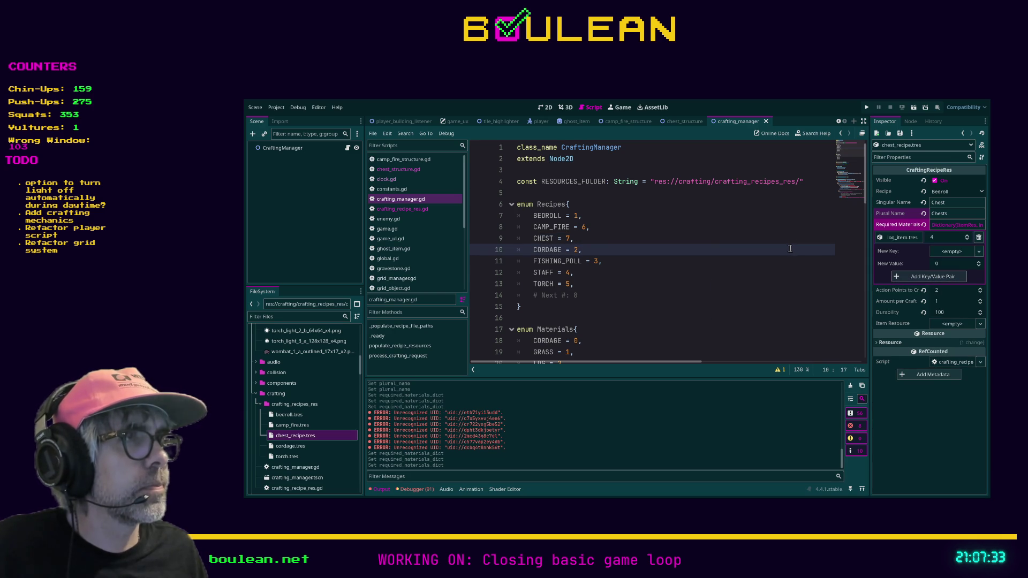
{"action": "left_click", "coordinate": [945, 196]}
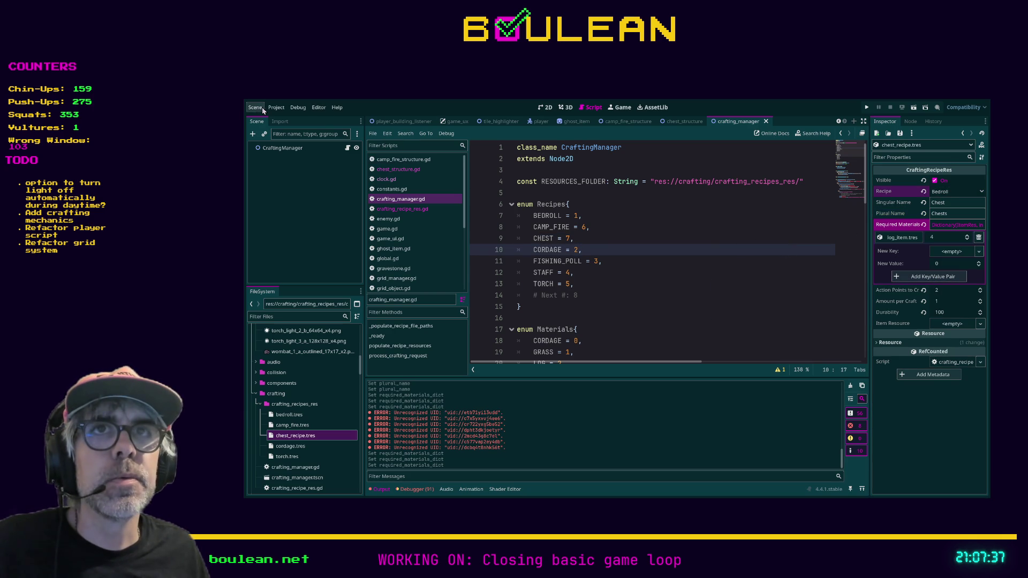
Step: Quit and reopen the editor to reload the project
{"action": "key", "text": "ctrl+q"}
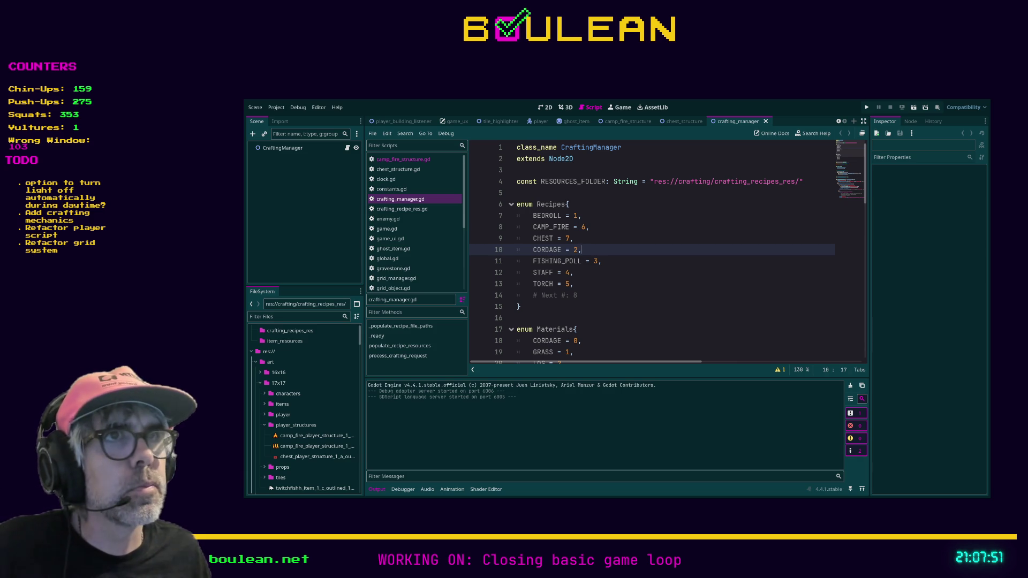
{"action": "left_click", "coordinate": [621, 261]}
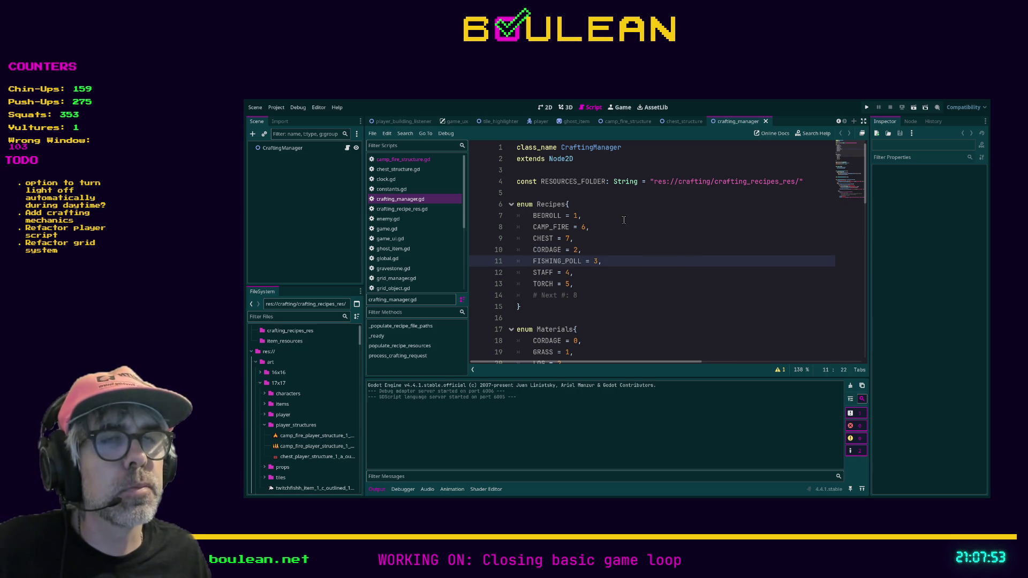
{"action": "scroll", "coordinate": [313, 414], "scroll_direction": "down", "scroll_amount": 3}
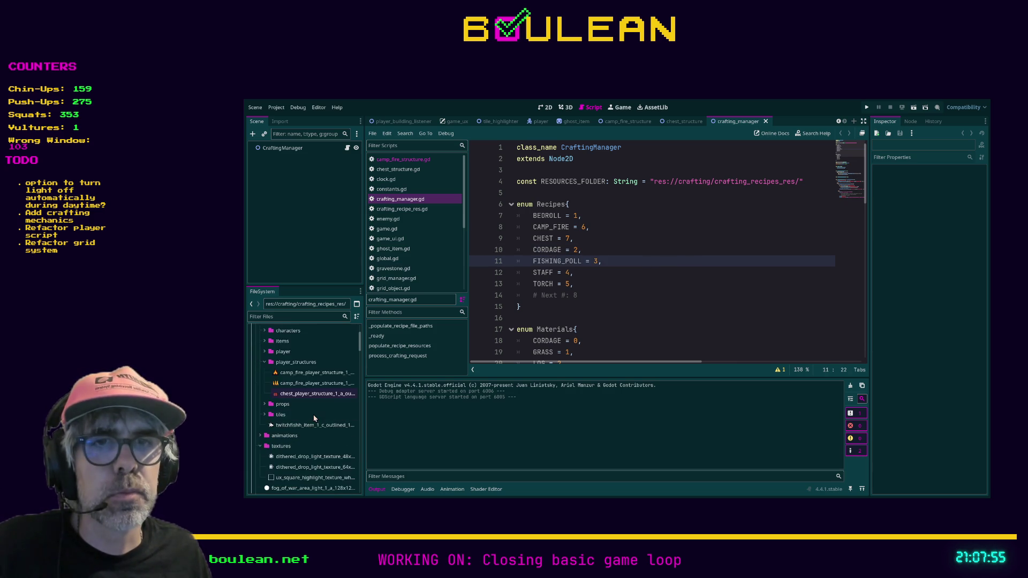
Step: Find chest_recipe.tres in crafting_recipes_res, compare with the torch recipe, and set its Recipe to Chest
{"action": "left_click", "coordinate": [293, 316]}
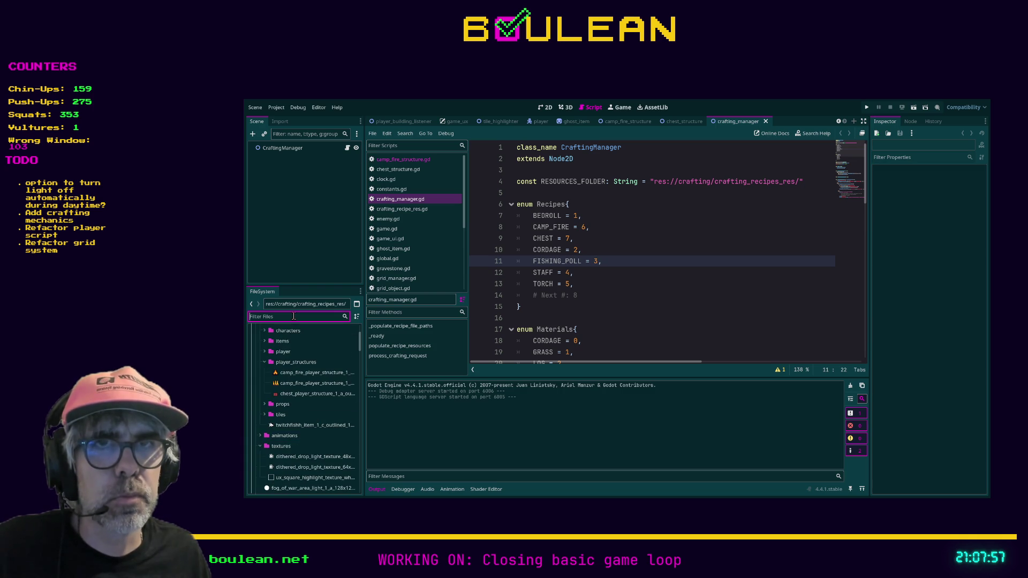
{"action": "type", "text": "recipe"}
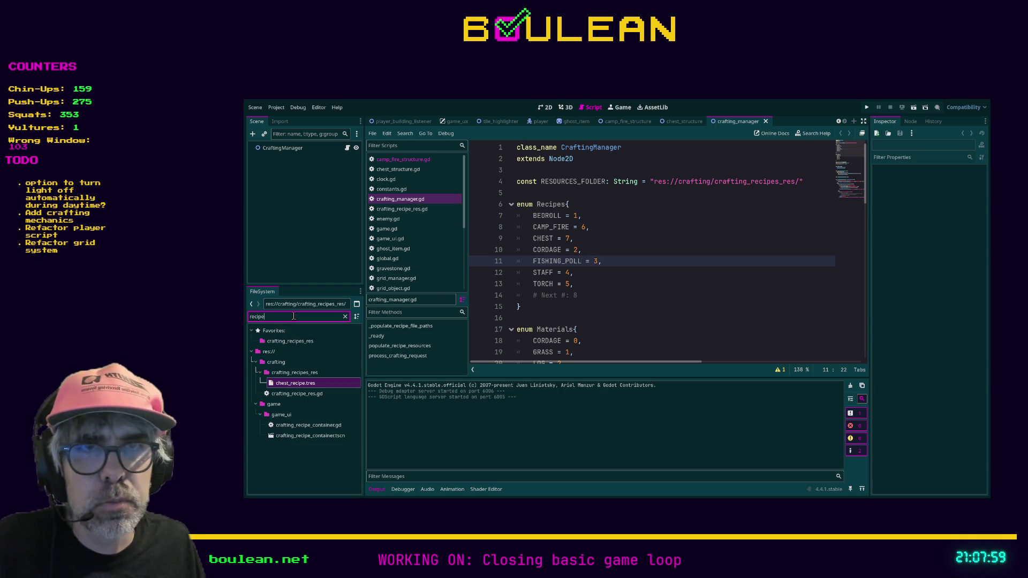
{"action": "left_click", "coordinate": [294, 372]}
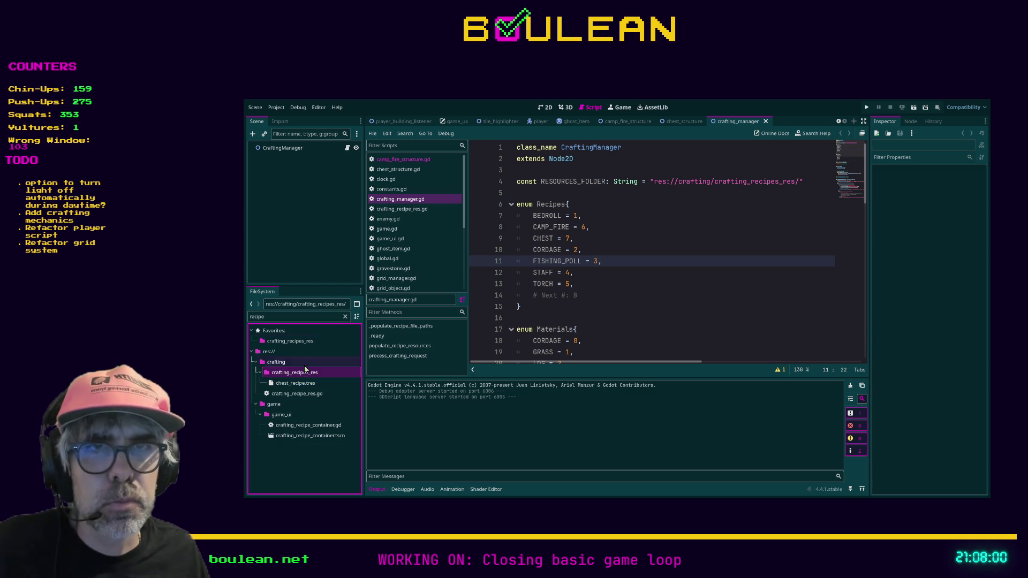
{"action": "left_click", "coordinate": [345, 317]}
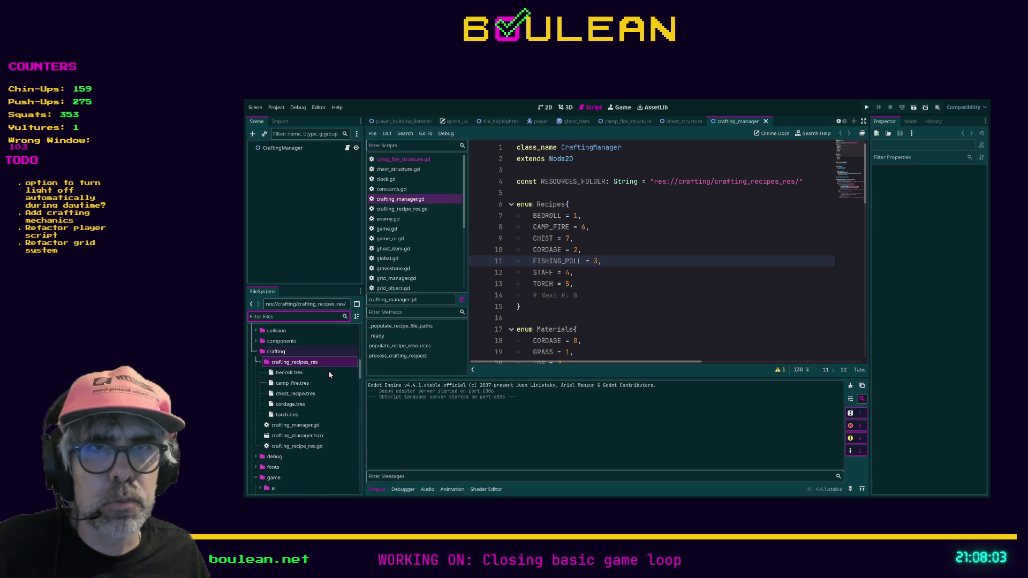
{"action": "scroll", "coordinate": [289, 393], "scroll_direction": "down", "scroll_amount": 1}
{"action": "left_click", "coordinate": [289, 393]}
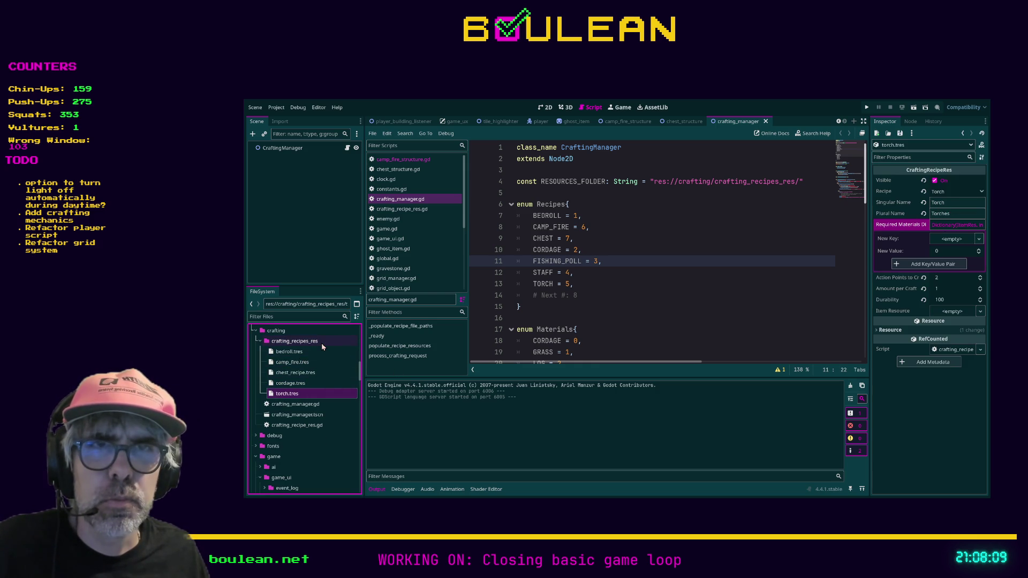
{"action": "left_click", "coordinate": [296, 372]}
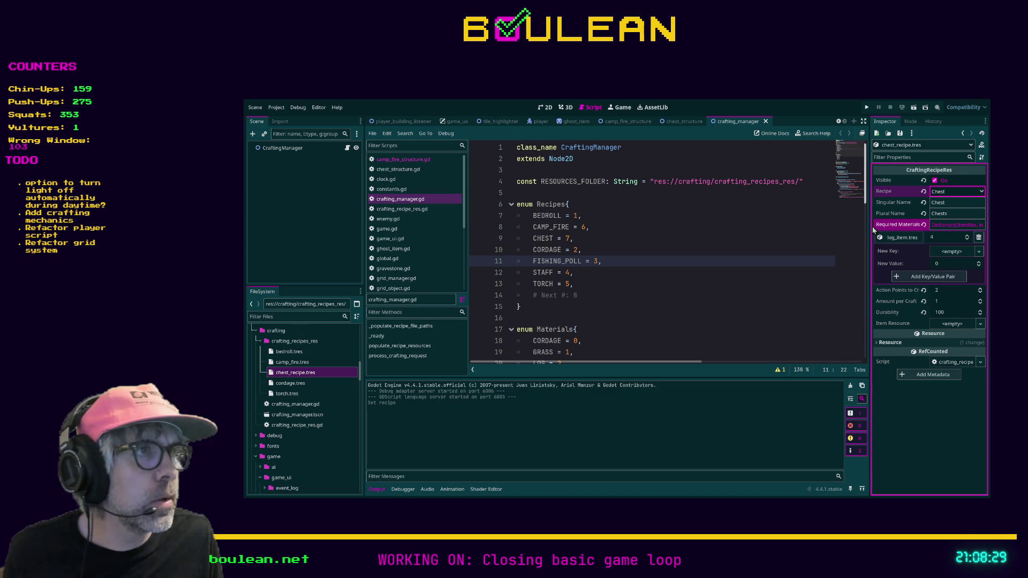
Step: Compare the chest recipe's settings against the camp fire recipe
{"action": "left_click", "coordinate": [754, 248]}
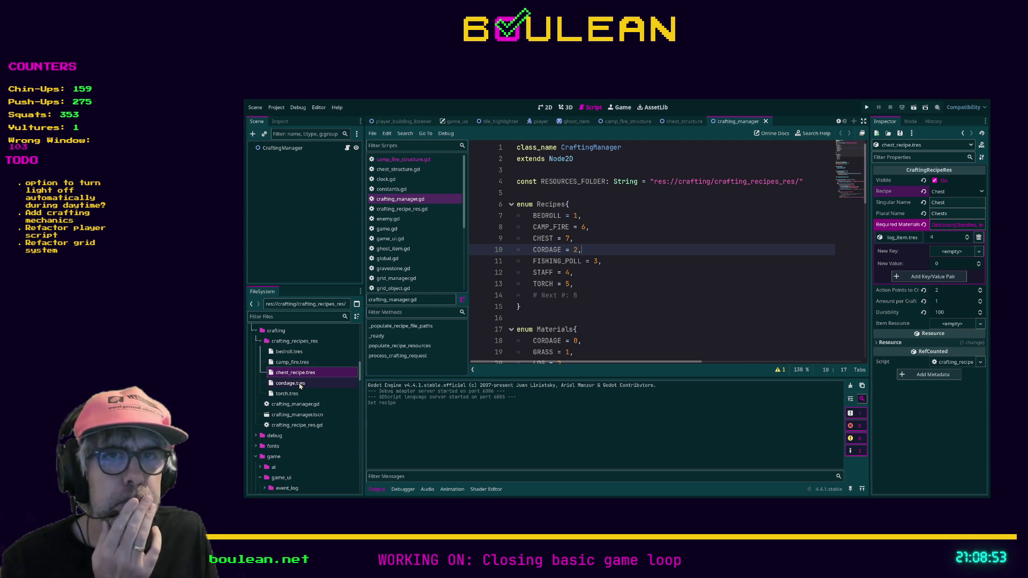
{"action": "left_click", "coordinate": [292, 362]}
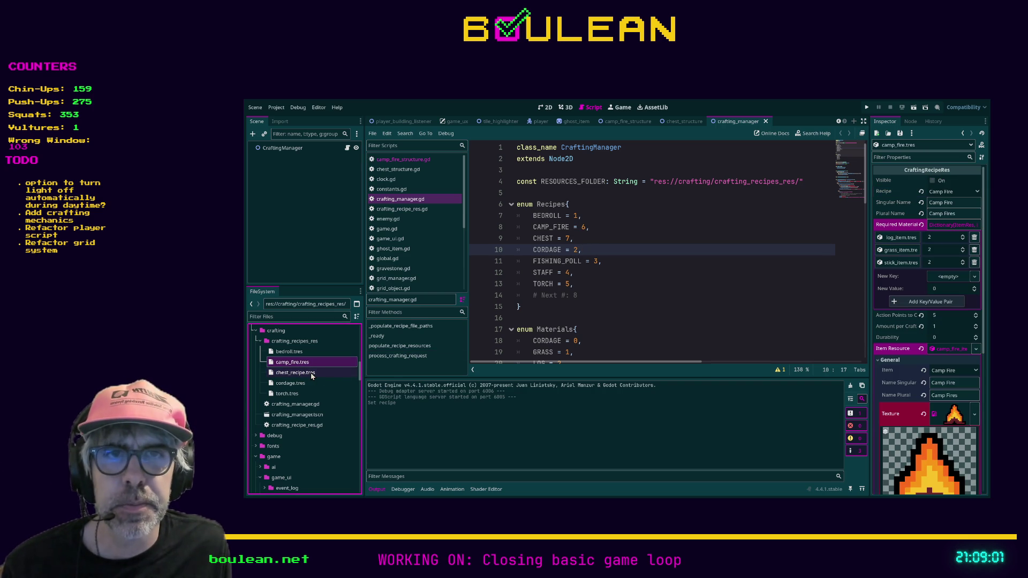
{"action": "left_click", "coordinate": [310, 375]}
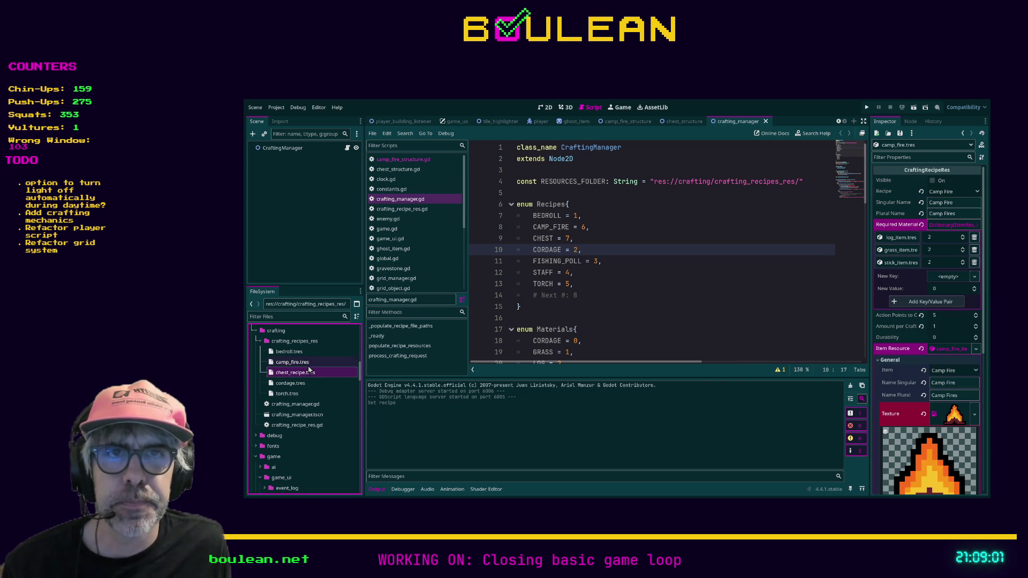
{"action": "scroll", "coordinate": [300, 375], "scroll_direction": "up", "scroll_amount": 5}
Step: Expand item_resources > structure_items and select camp_fire_item.tres beside the new chest_item.tres
{"action": "left_click", "coordinate": [278, 316]}
{"action": "type", "text": "item"}
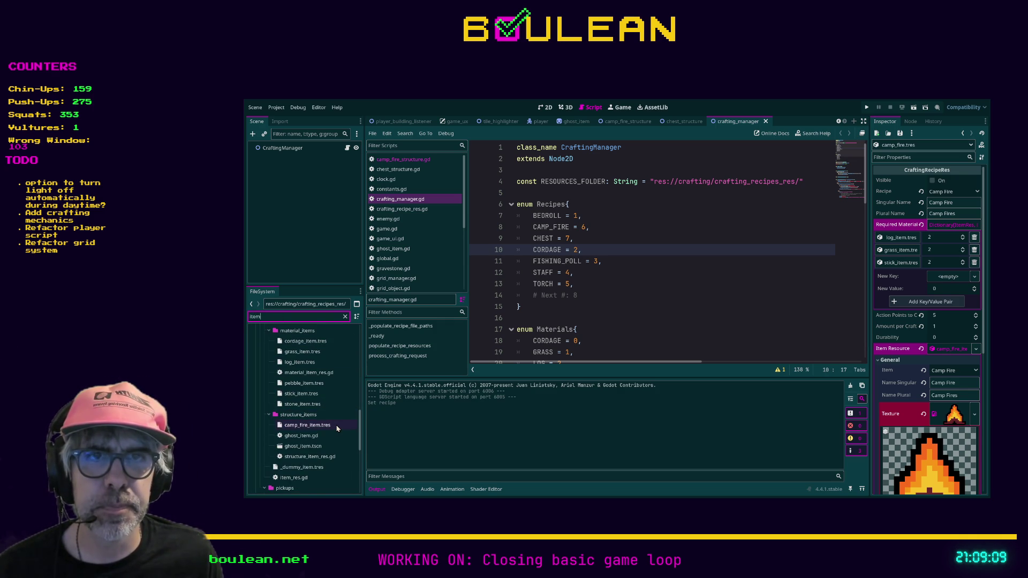
{"action": "scroll", "coordinate": [336, 428], "scroll_direction": "up", "scroll_amount": 10}
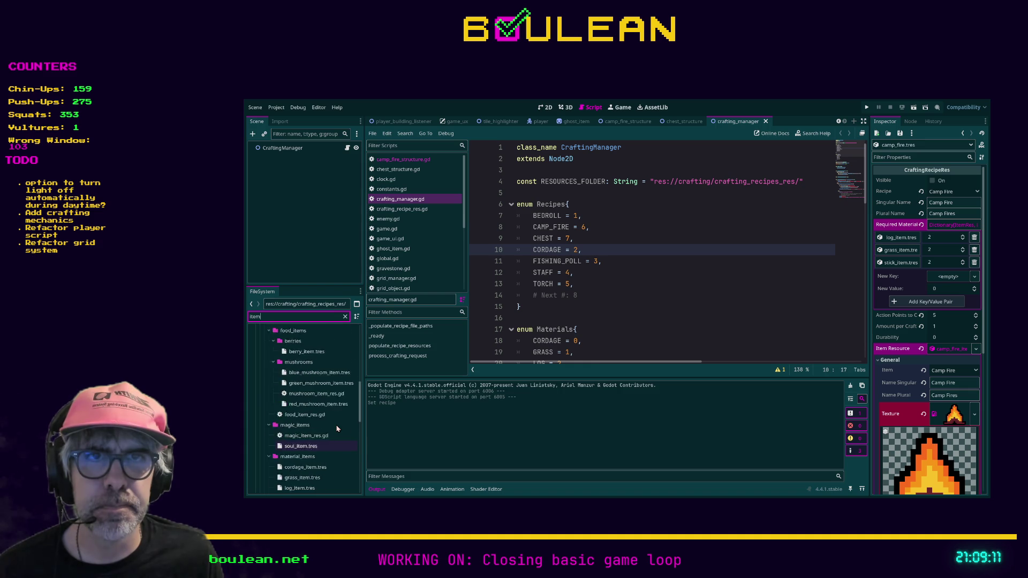
{"action": "scroll", "coordinate": [337, 428], "scroll_direction": "up", "scroll_amount": 1}
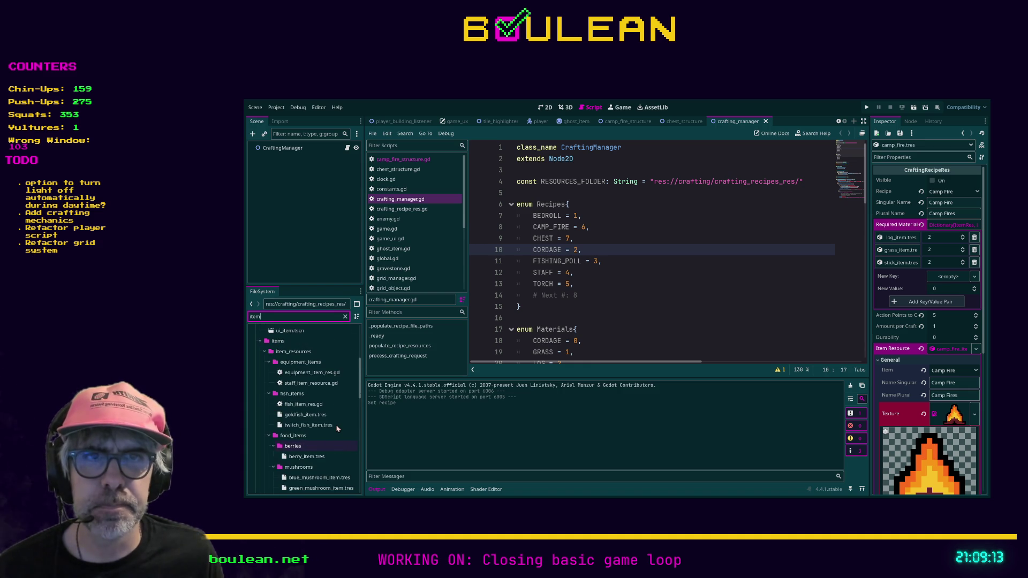
{"action": "scroll", "coordinate": [337, 429], "scroll_direction": "up", "scroll_amount": 1}
{"action": "left_click", "coordinate": [290, 375]}
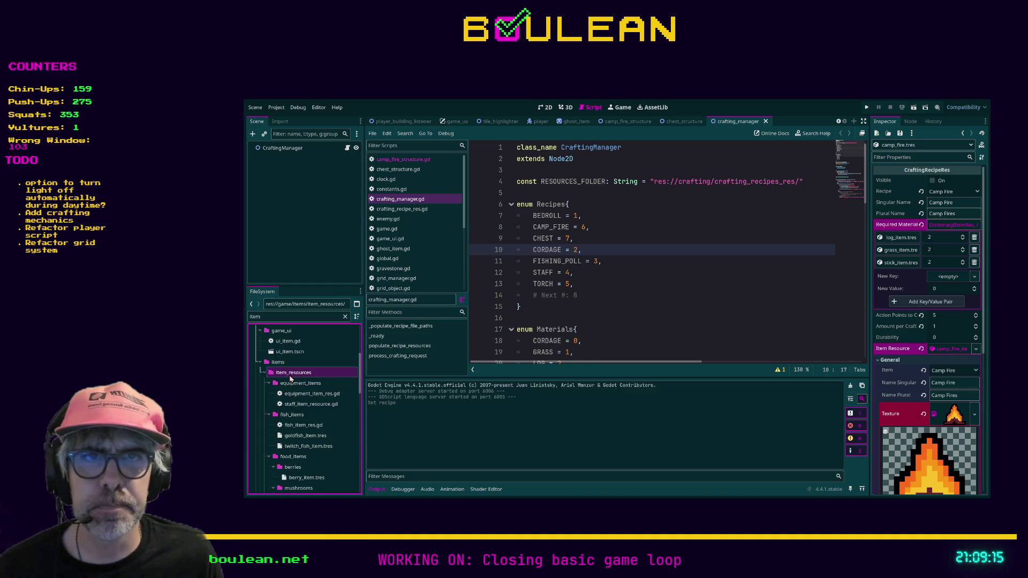
{"action": "left_click", "coordinate": [345, 317]}
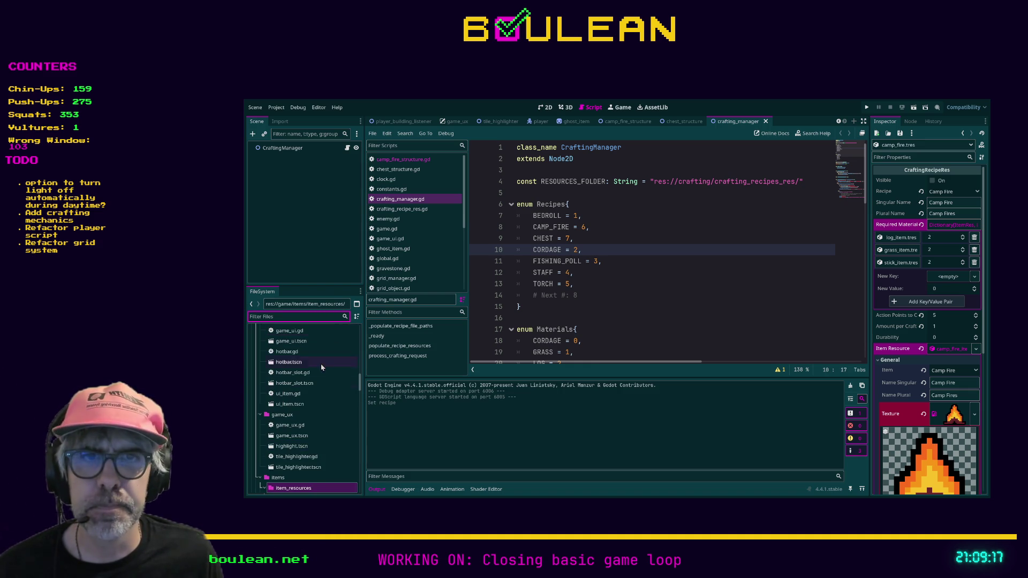
{"action": "scroll", "coordinate": [315, 390], "scroll_direction": "down", "scroll_amount": 4}
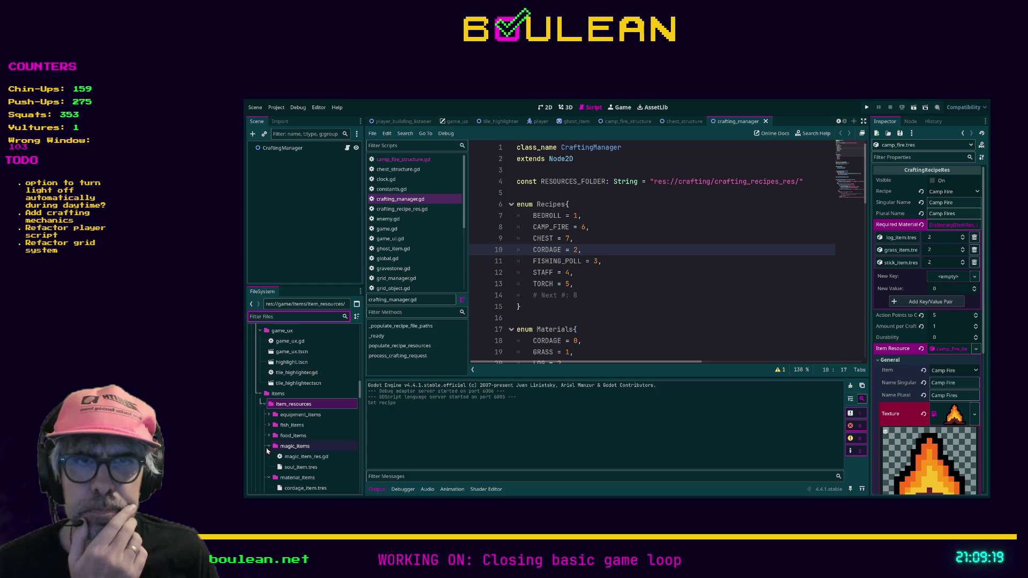
{"action": "left_click", "coordinate": [268, 447]}
{"action": "left_click", "coordinate": [269, 456]}
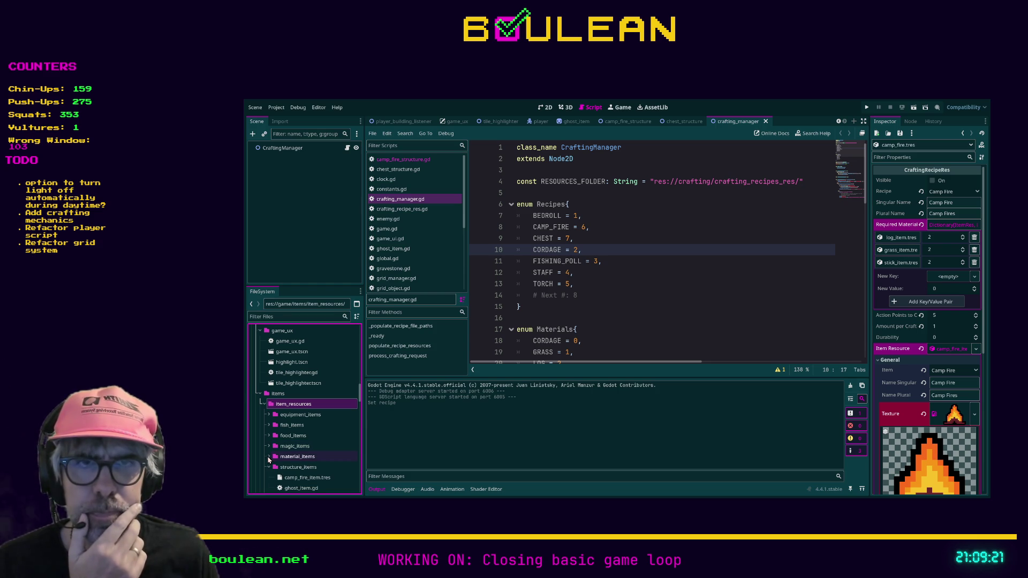
{"action": "left_click", "coordinate": [269, 467]}
{"action": "scroll", "coordinate": [278, 460], "scroll_direction": "down", "scroll_amount": 2}
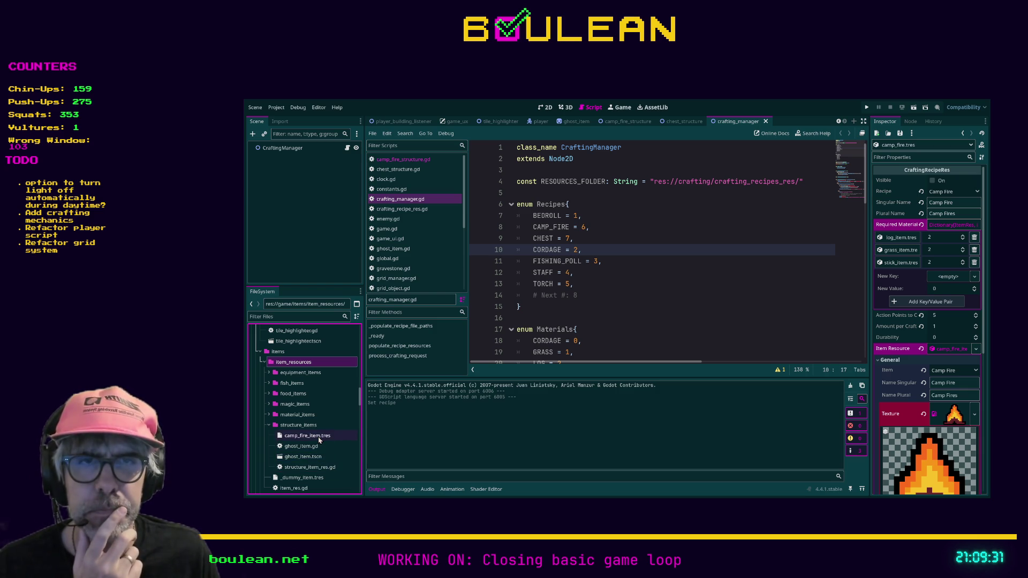
{"action": "left_click", "coordinate": [319, 439]}
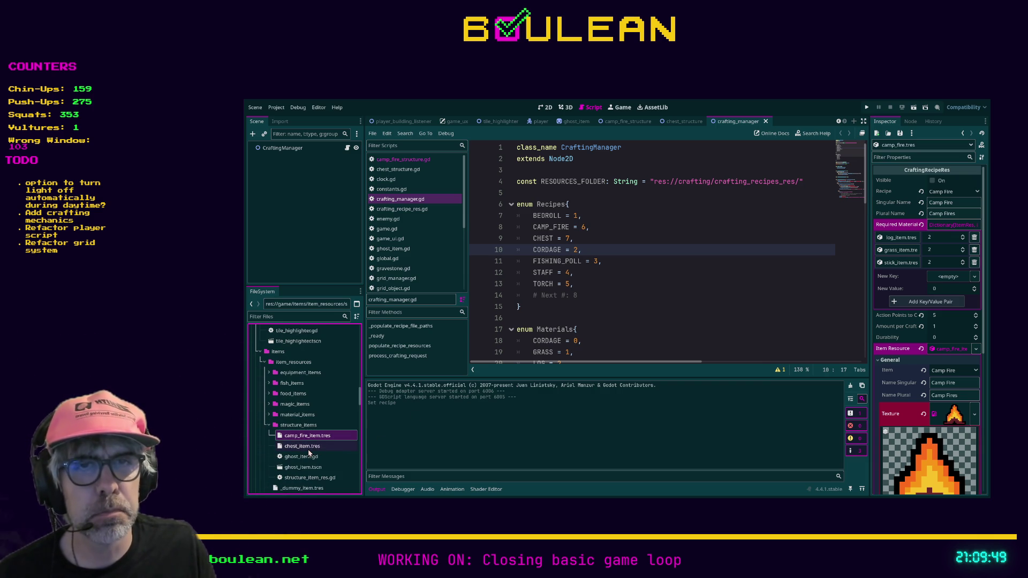
Step: Set chest_item.tres's Name Singular to 'Chest' and Name Plural to 'Chests'
{"action": "left_click", "coordinate": [307, 449]}
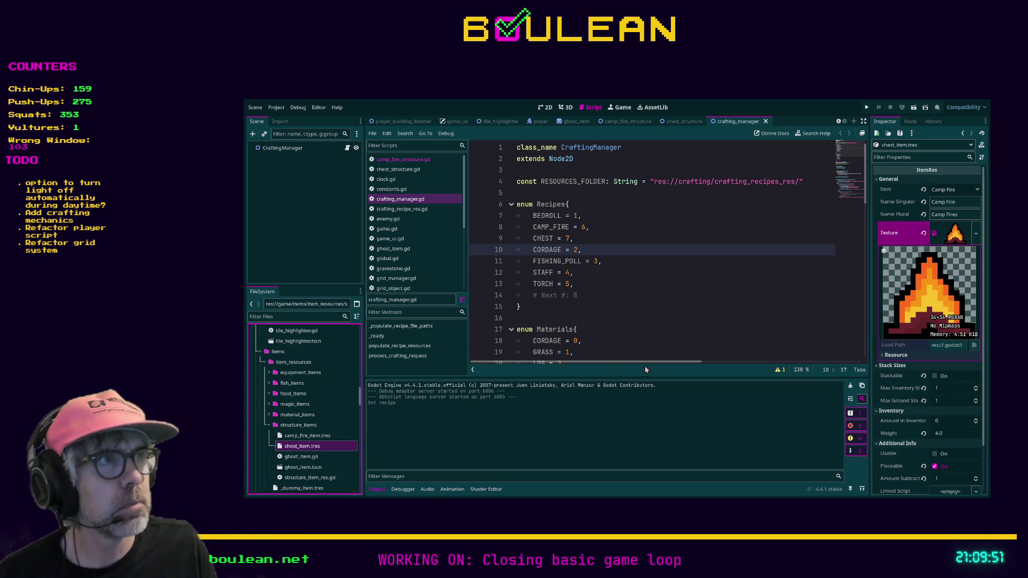
{"action": "left_click", "coordinate": [956, 191]}
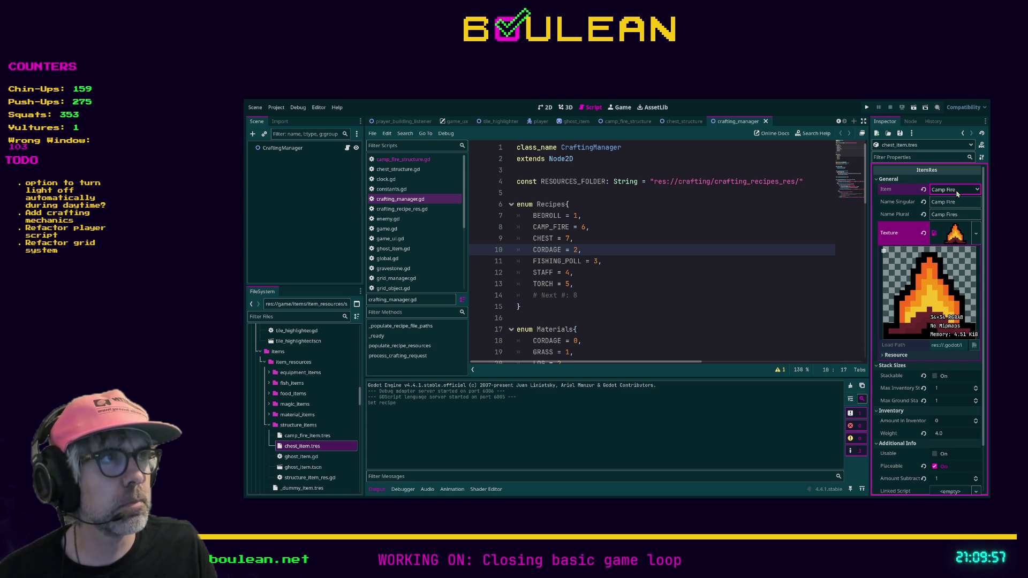
{"action": "left_click", "coordinate": [950, 203]}
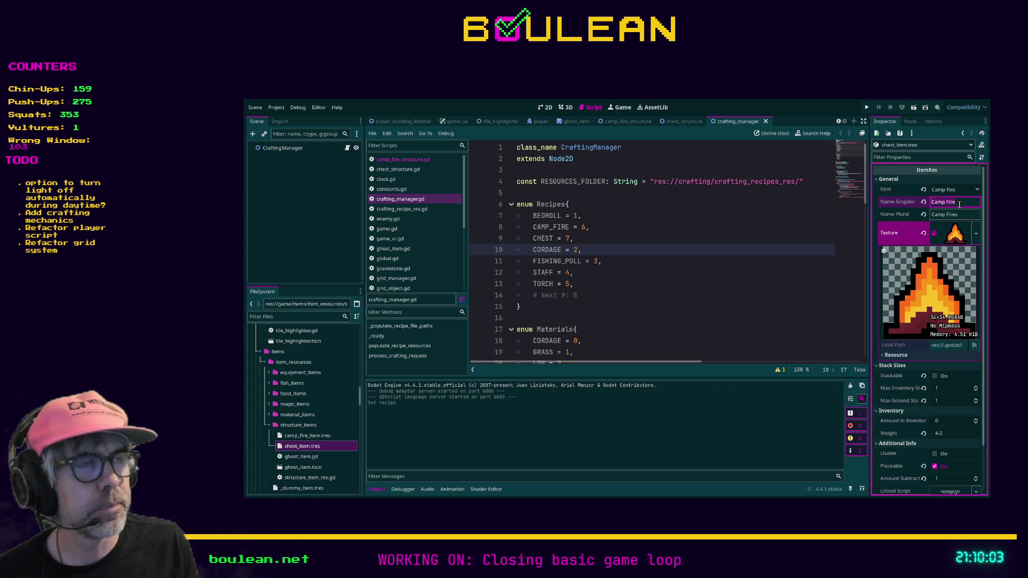
{"action": "key", "text": "ctrl+a"}
{"action": "type", "text": "Chest"}
{"action": "key", "text": "Tab"}
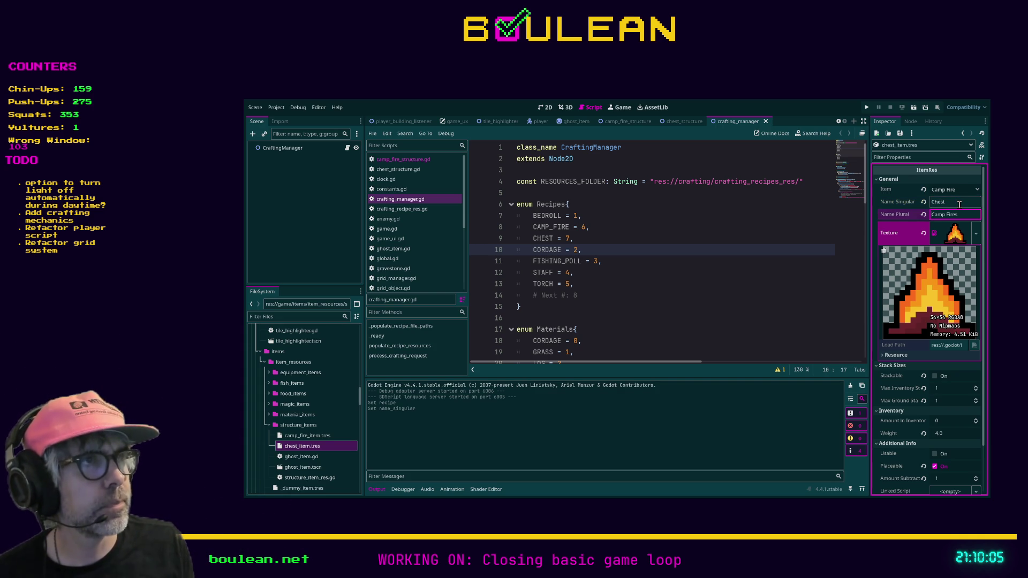
{"action": "key", "text": "End"}
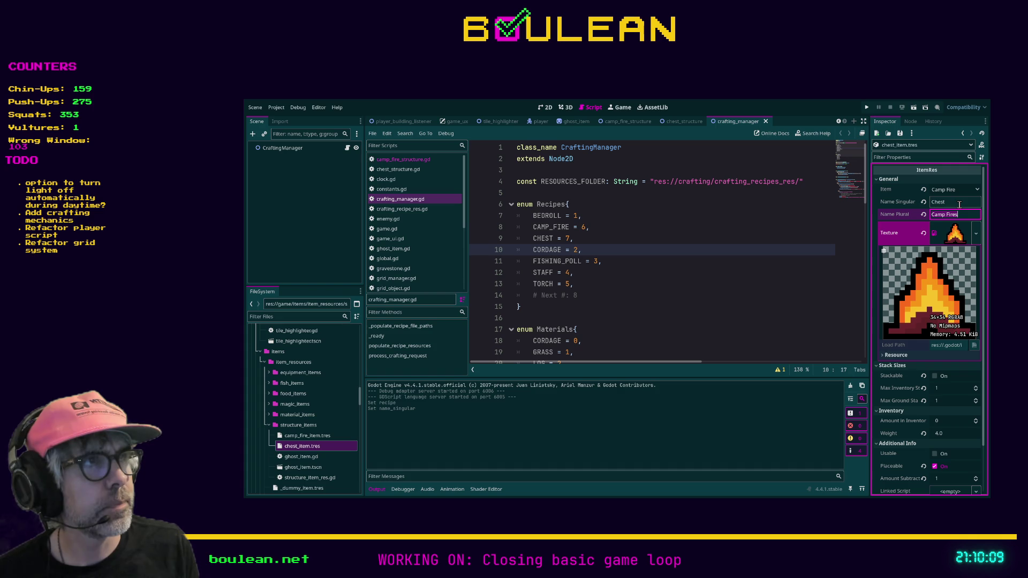
{"action": "key", "text": "ctrl+a"}
{"action": "type", "text": "Chests"}
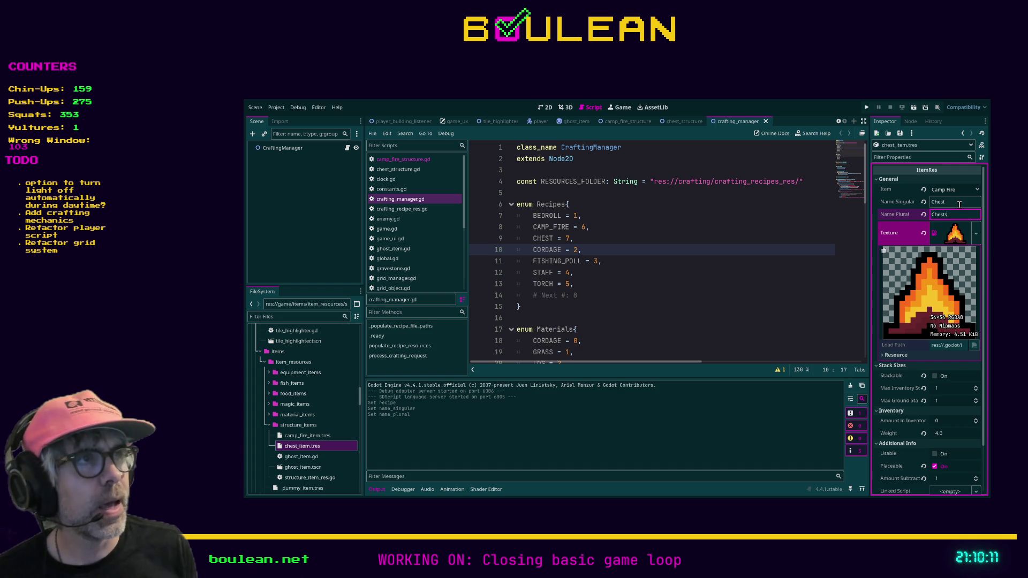
{"action": "left_click", "coordinate": [790, 237]}
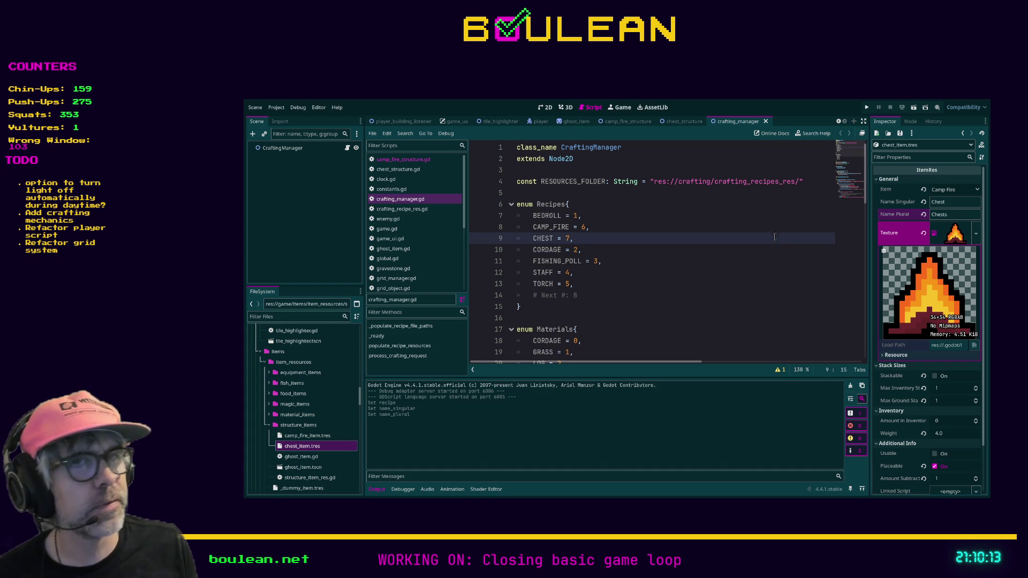
Step: Make chest_player_structure_1_a_outline the chest item's Texture and save
{"action": "left_click", "coordinate": [291, 318]}
{"action": "type", "text": "ches"}
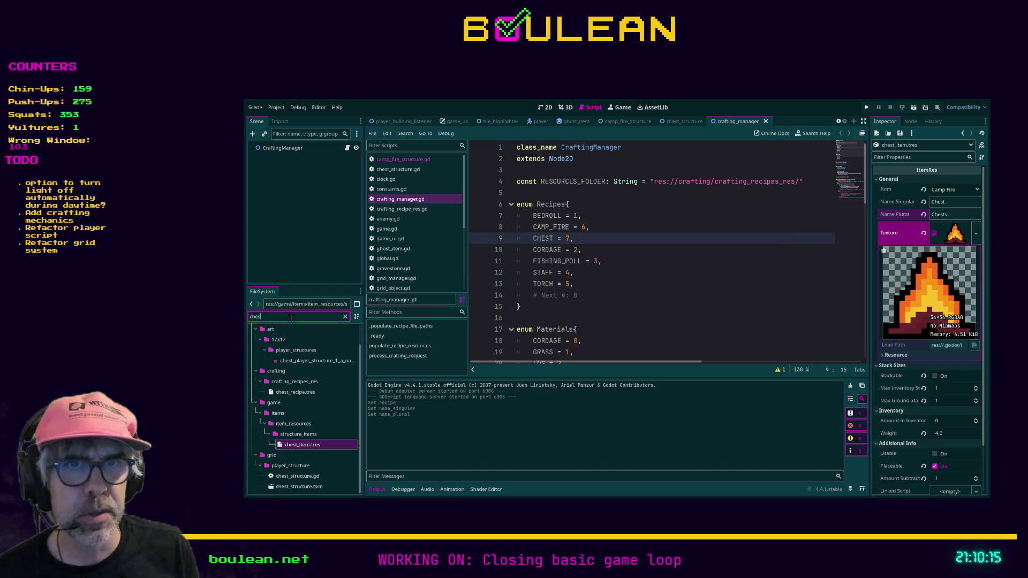
{"action": "type", "text": "t"}
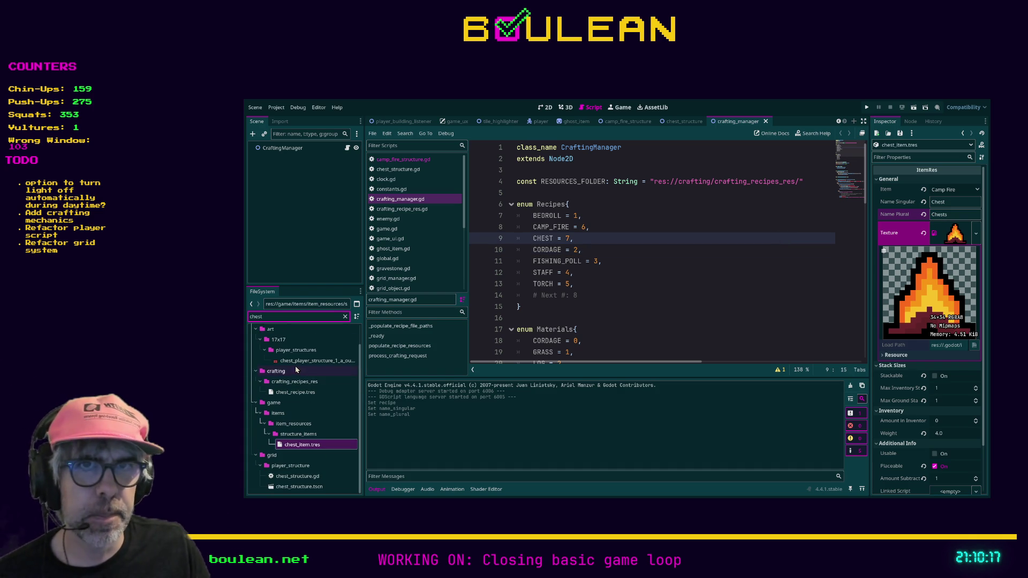
{"action": "mouse_move", "coordinate": [308, 361]}
{"action": "left_mouse_down"}
{"action": "mouse_move", "coordinate": [643, 330]}
{"action": "mouse_move", "coordinate": [905, 279]}
{"action": "mouse_move", "coordinate": [956, 239]}
{"action": "left_mouse_up"}
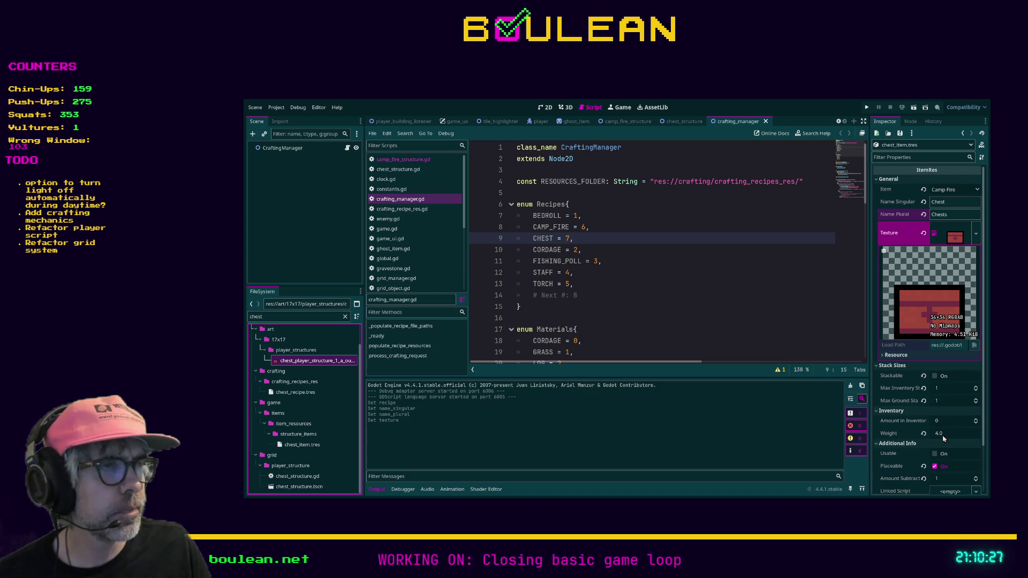
{"action": "left_click", "coordinate": [771, 309]}
{"action": "key", "text": "ctrl+s"}
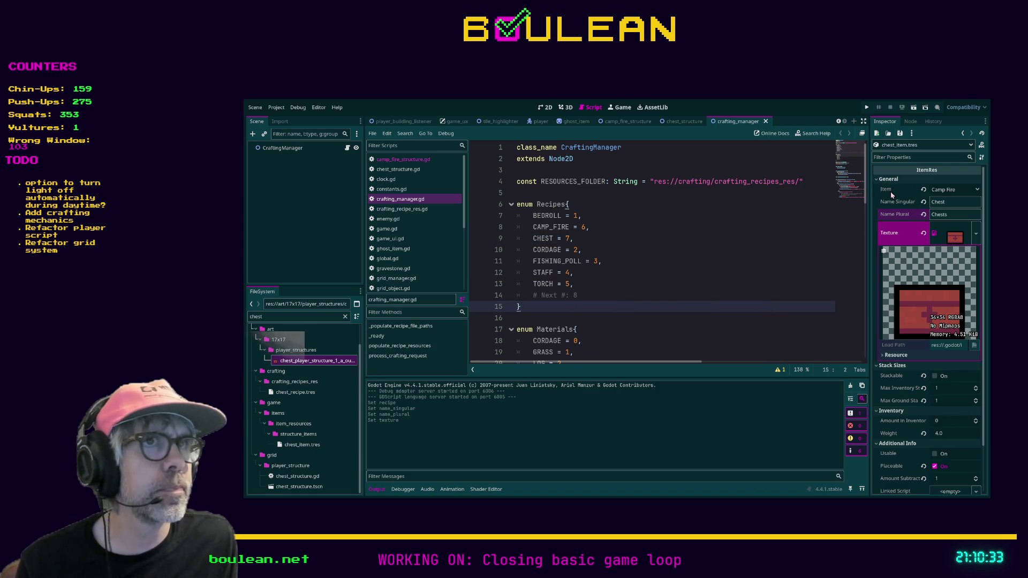
Step: Clear the 'chest' file filter and collapse the structure_items folder
{"action": "left_click", "coordinate": [298, 447]}
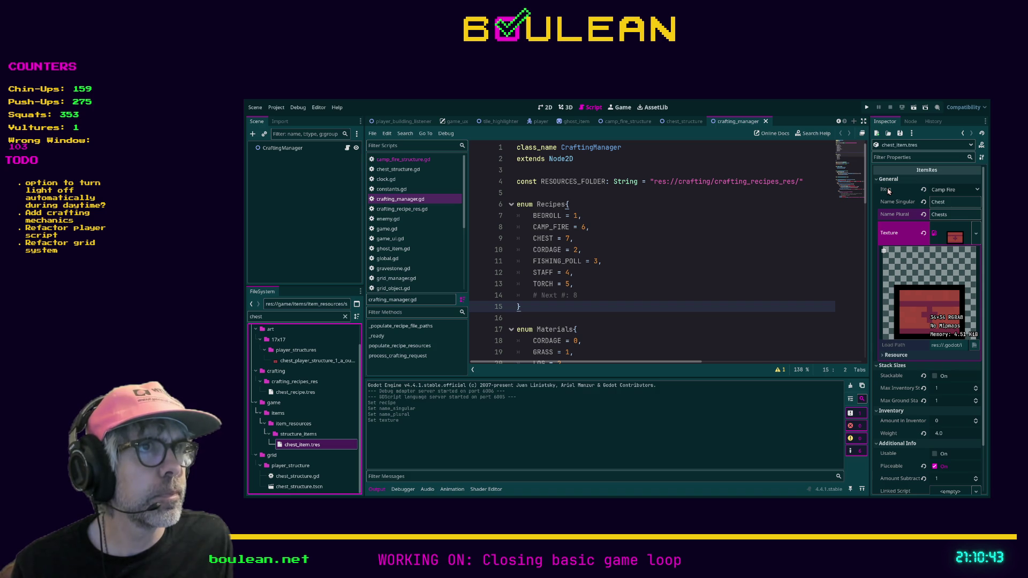
{"action": "left_click", "coordinate": [279, 413]}
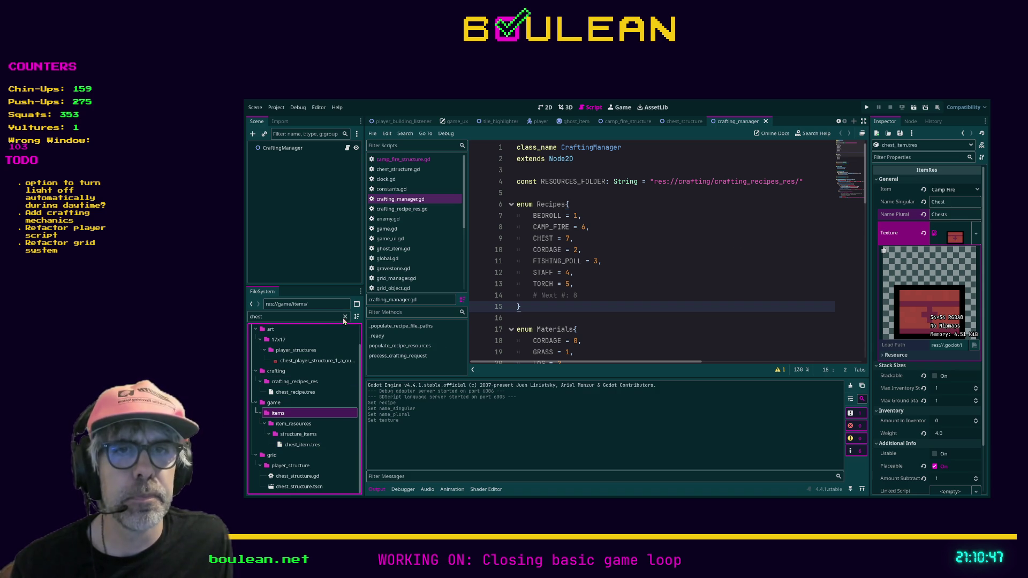
{"action": "left_click", "coordinate": [346, 317]}
{"action": "scroll", "coordinate": [321, 380], "scroll_direction": "down", "scroll_amount": 3}
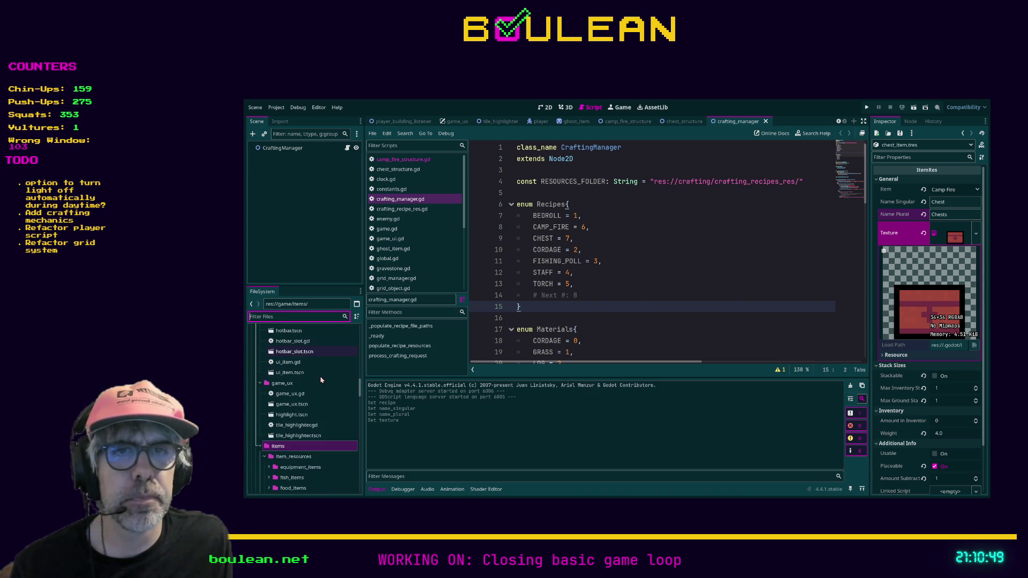
{"action": "left_click", "coordinate": [268, 435]}
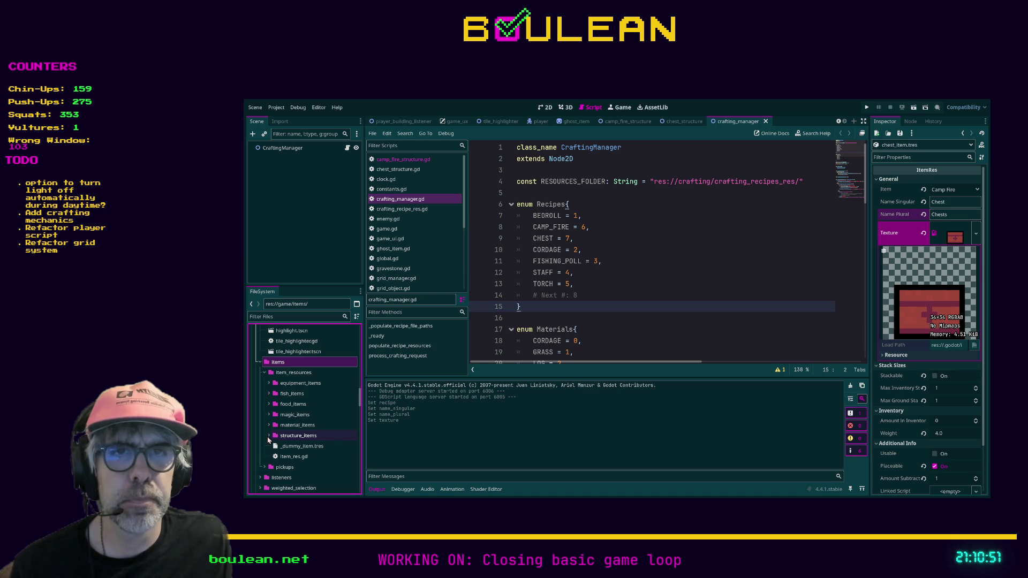
Step: In item_res.gd, add CHEST = 17 after CAMP_FIRE in the Items enum
{"action": "double_click", "coordinate": [293, 456]}
{"action": "scroll", "coordinate": [646, 295], "scroll_direction": "up", "scroll_amount": 10}
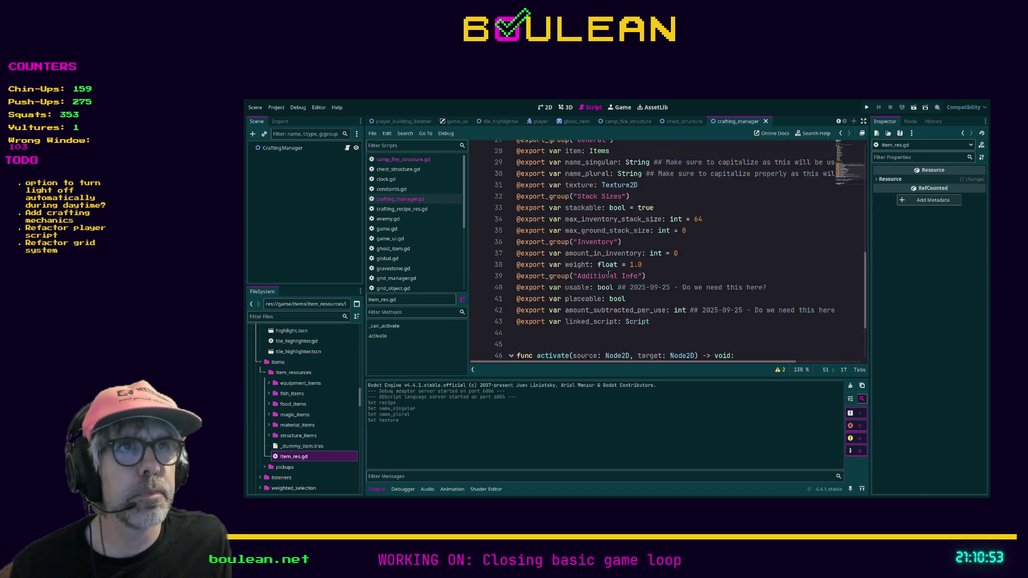
{"action": "scroll", "coordinate": [646, 295], "scroll_direction": "up", "scroll_amount": 2}
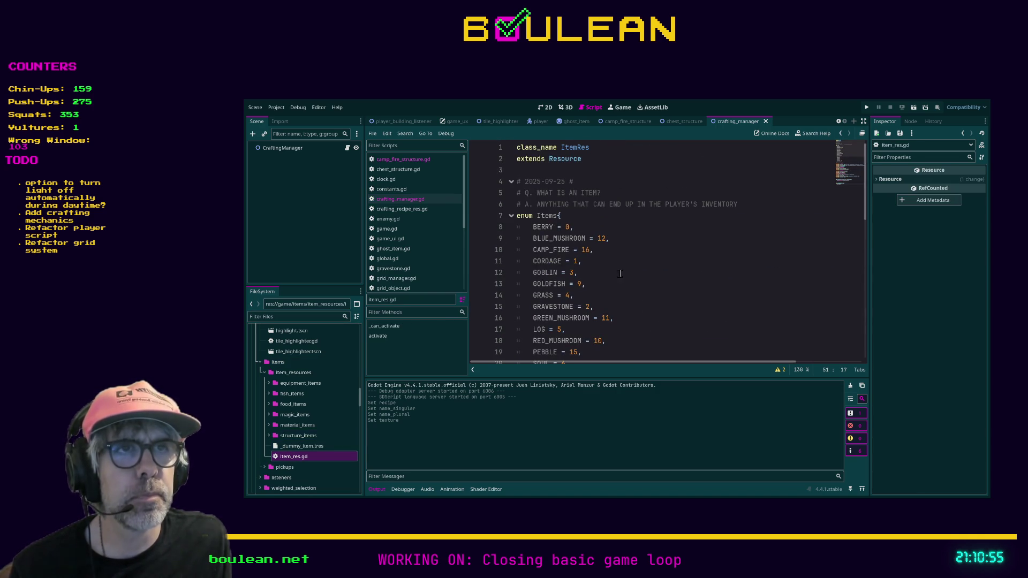
{"action": "left_click", "coordinate": [603, 250]}
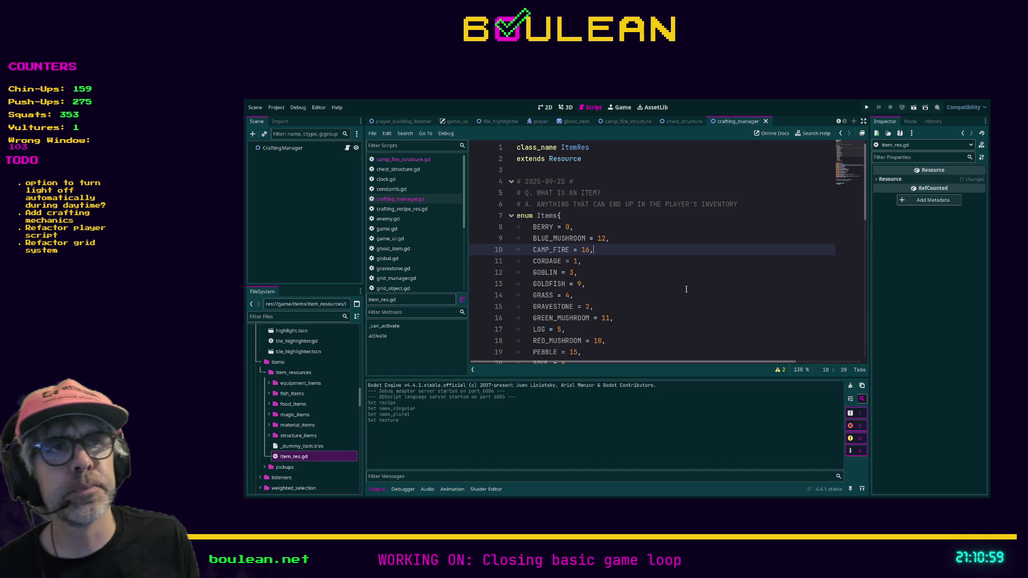
{"action": "key", "text": "Return"}
{"action": "type", "text": "CHEST ="}
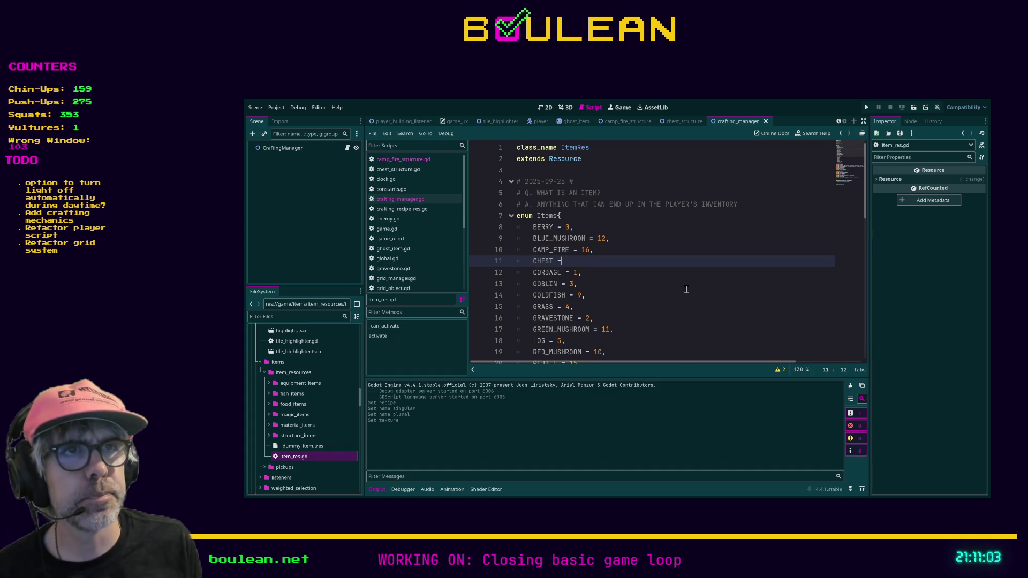
{"action": "scroll", "coordinate": [728, 273], "scroll_direction": "down", "scroll_amount": 4}
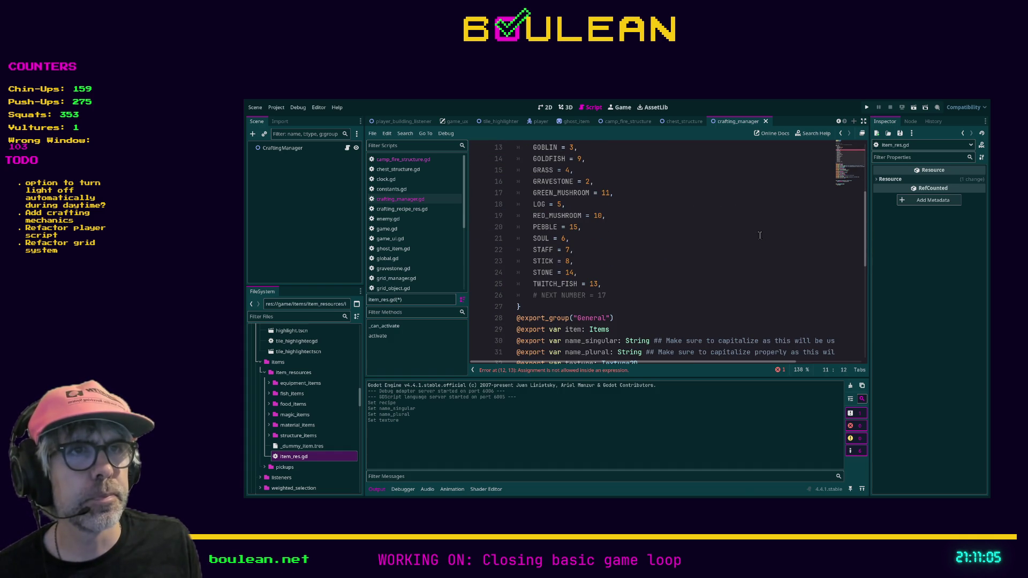
{"action": "scroll", "coordinate": [621, 283], "scroll_direction": "up", "scroll_amount": 2}
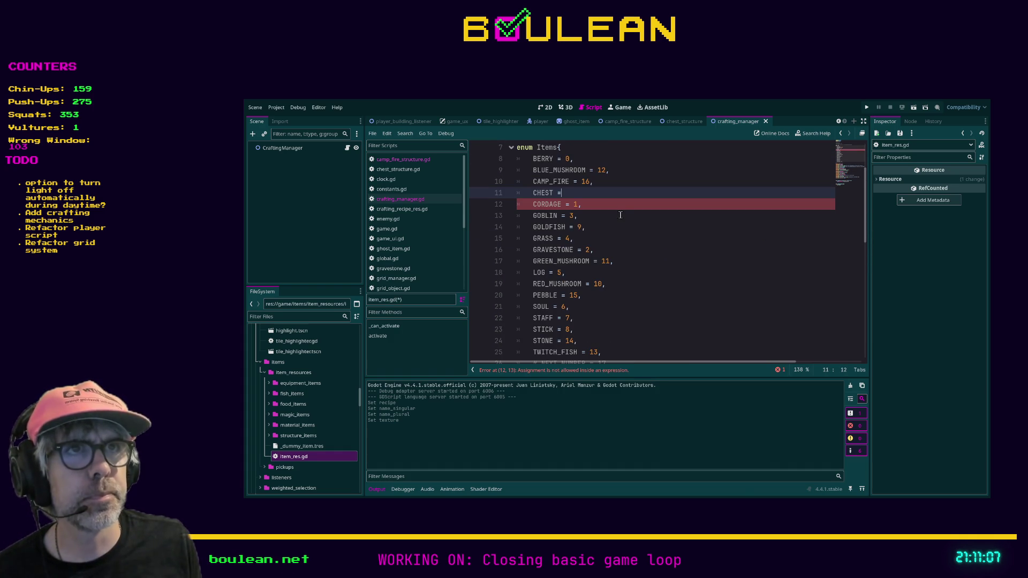
{"action": "type", "text": "17m"}
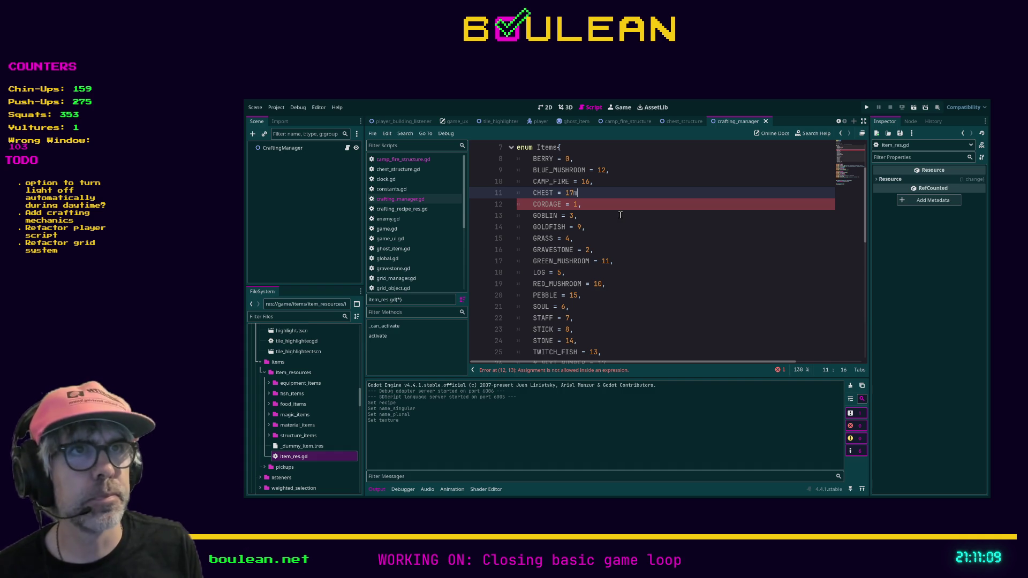
{"action": "key", "text": "BackSpace"}
{"action": "type", "text": ","}
Step: Bump the enum's next-number comment to 18 and save item_res.gd
{"action": "scroll", "coordinate": [620, 214], "scroll_direction": "down", "scroll_amount": 3}
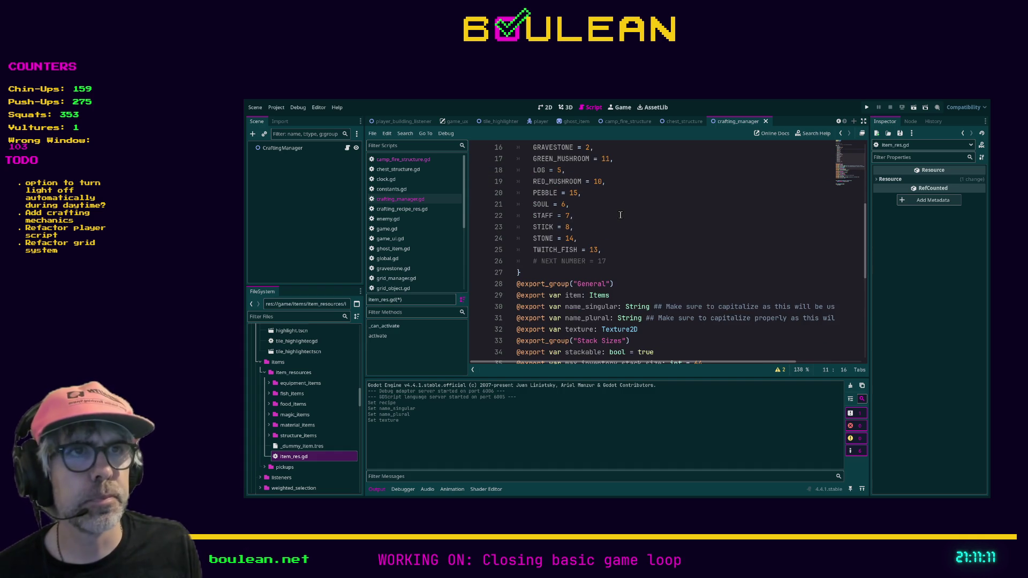
{"action": "left_click", "coordinate": [605, 260]}
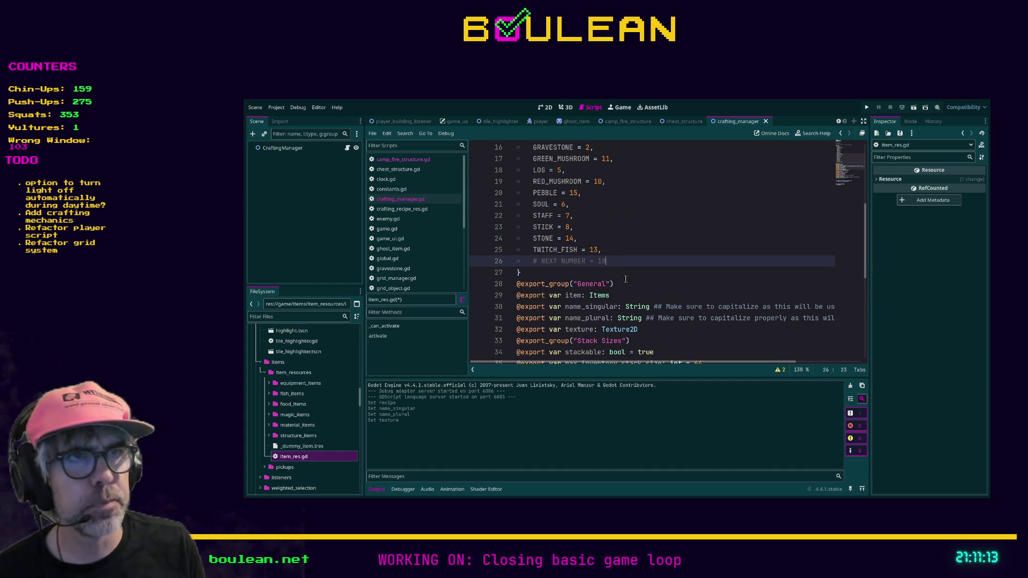
{"action": "key", "text": "BackSpace"}
{"action": "type", "text": "8"}
{"action": "key", "text": "ctrl+s"}
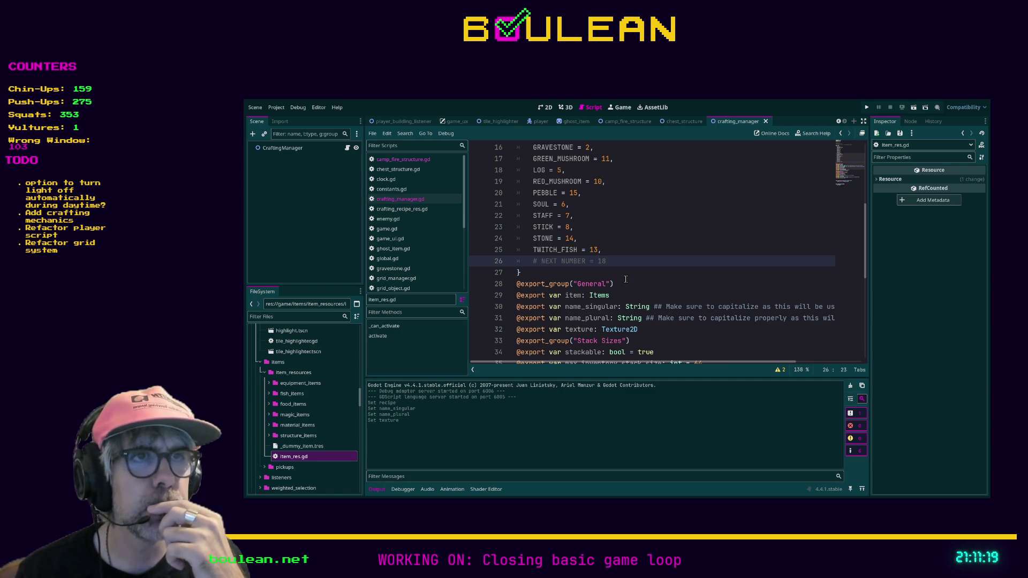
Step: Run the game, confirm the crafting menu lists Chest costing 4 Log, then stop it
{"action": "key", "text": "F5"}
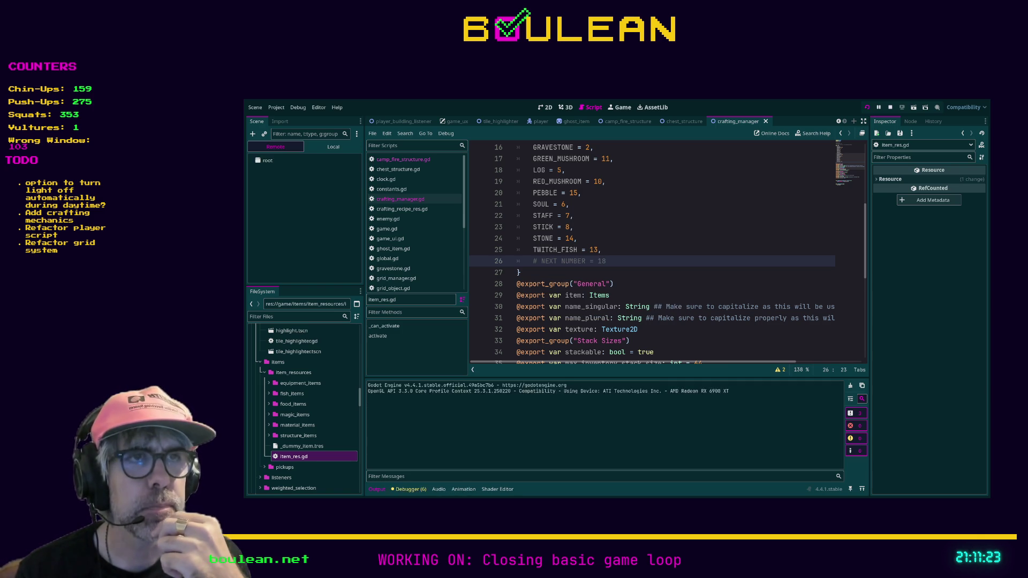
{"action": "key", "text": "c"}
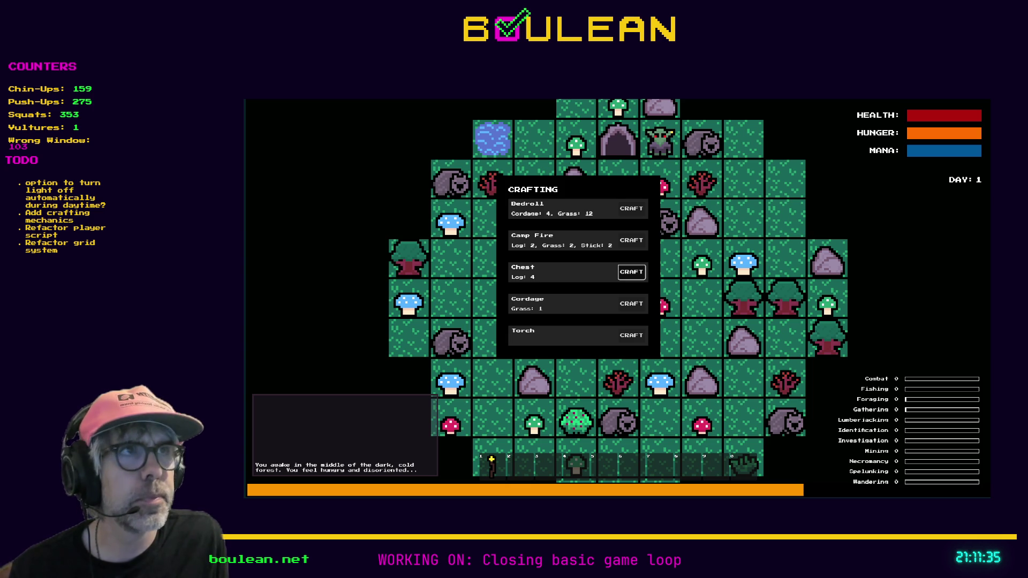
{"action": "left_click", "coordinate": [892, 109]}
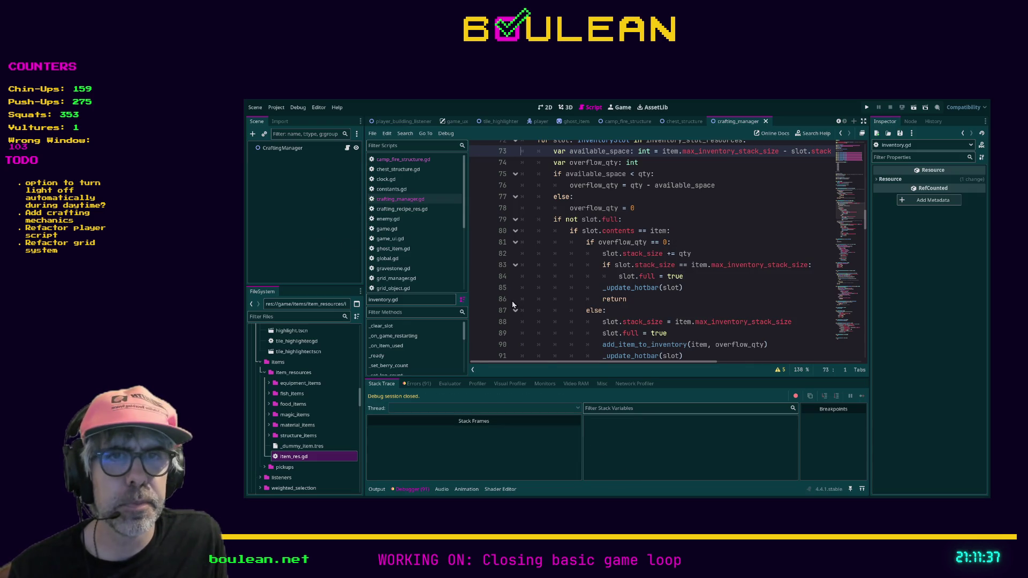
Step: Filter the FileSystem for 'chest' and inspect chest_item.tres: placeable, stackable, stacks of 1, weight 4.0
{"action": "scroll", "coordinate": [335, 395], "scroll_direction": "up", "scroll_amount": 3}
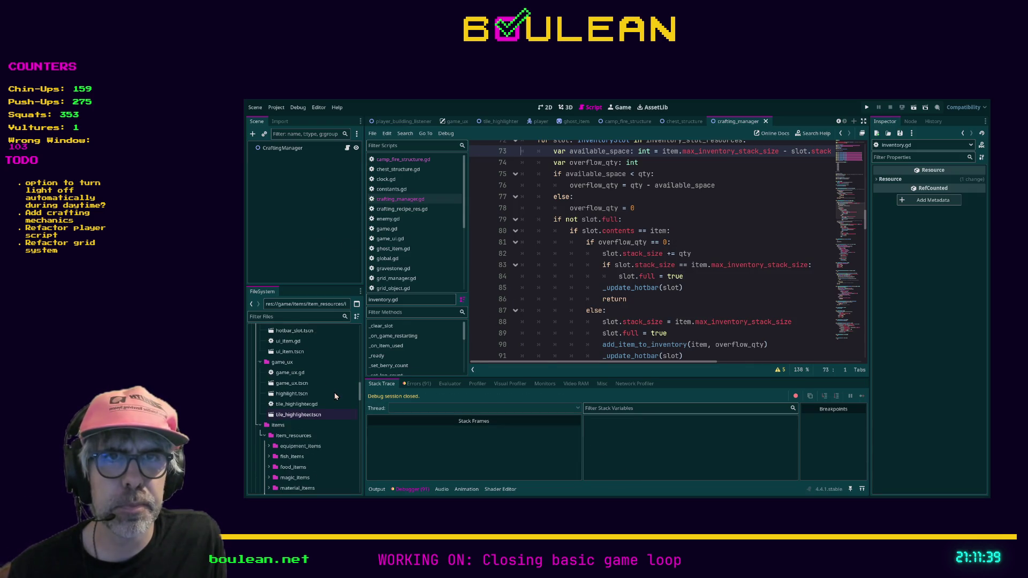
{"action": "scroll", "coordinate": [334, 395], "scroll_direction": "up", "scroll_amount": 3}
{"action": "left_click", "coordinate": [283, 317]}
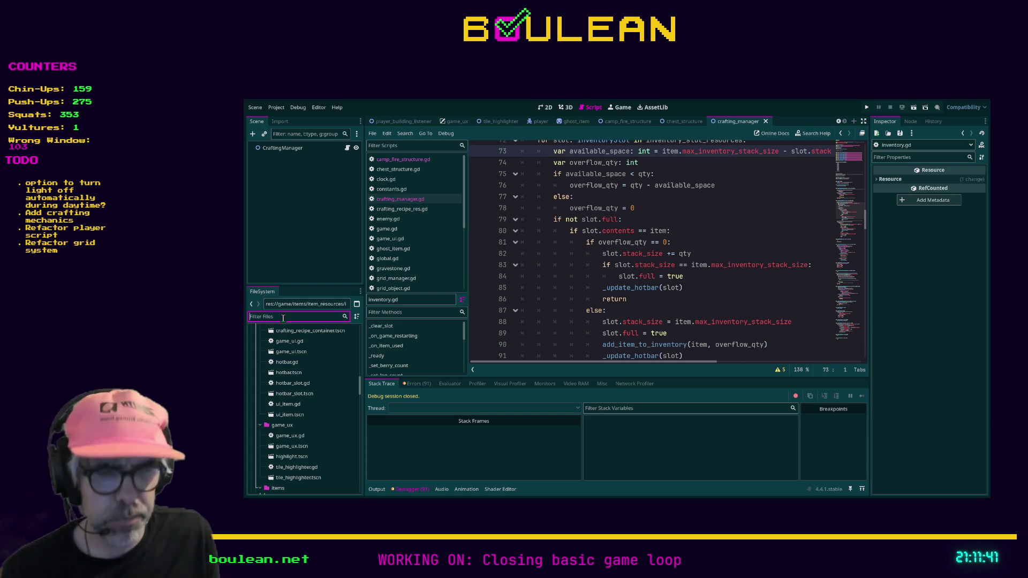
{"action": "type", "text": "chest"}
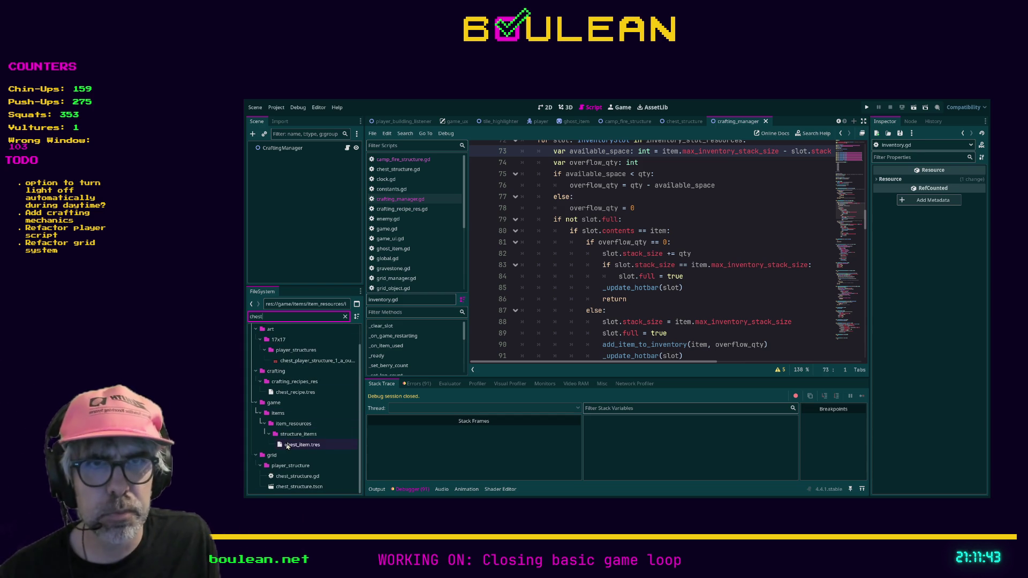
{"action": "left_click", "coordinate": [288, 445]}
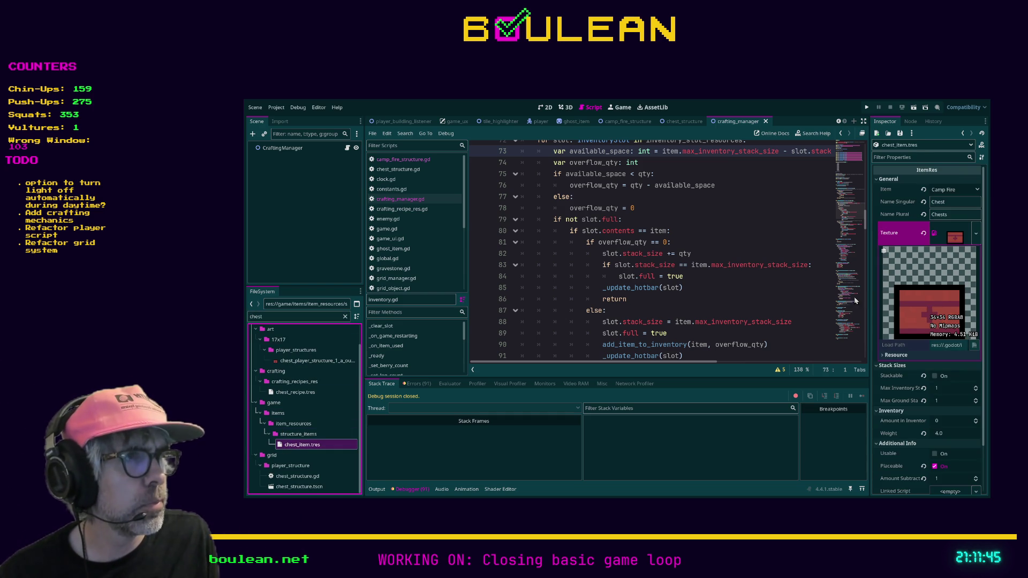
{"action": "scroll", "coordinate": [939, 328], "scroll_direction": "down", "scroll_amount": 2}
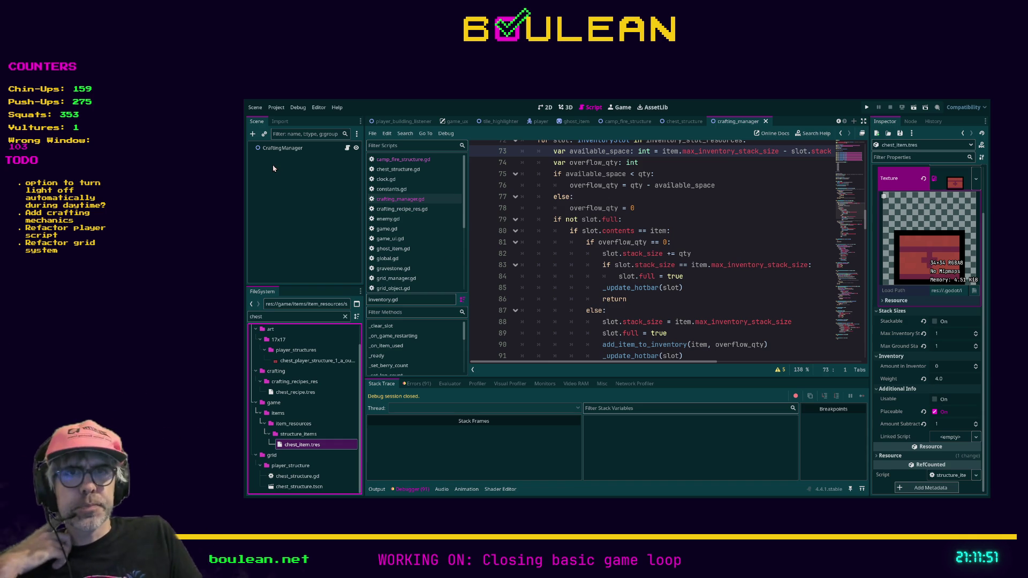
Step: Select the structure_items folder and clear the 'chest' file filter
{"action": "left_click", "coordinate": [298, 434]}
{"action": "left_click", "coordinate": [345, 316]}
{"action": "scroll", "coordinate": [332, 364], "scroll_direction": "down", "scroll_amount": 2}
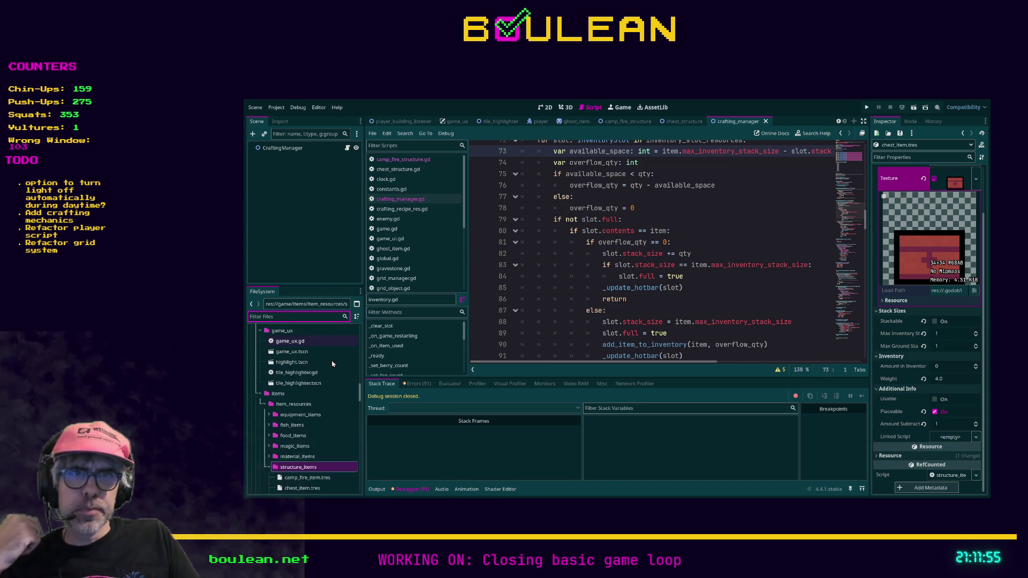
{"action": "scroll", "coordinate": [332, 364], "scroll_direction": "down", "scroll_amount": 2}
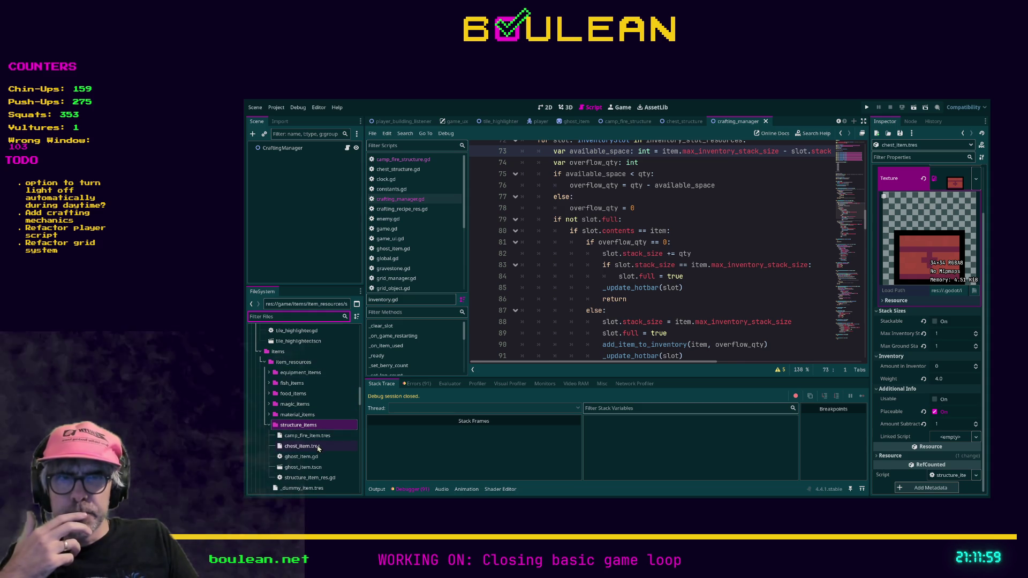
{"action": "scroll", "coordinate": [324, 453], "scroll_direction": "down", "scroll_amount": 2}
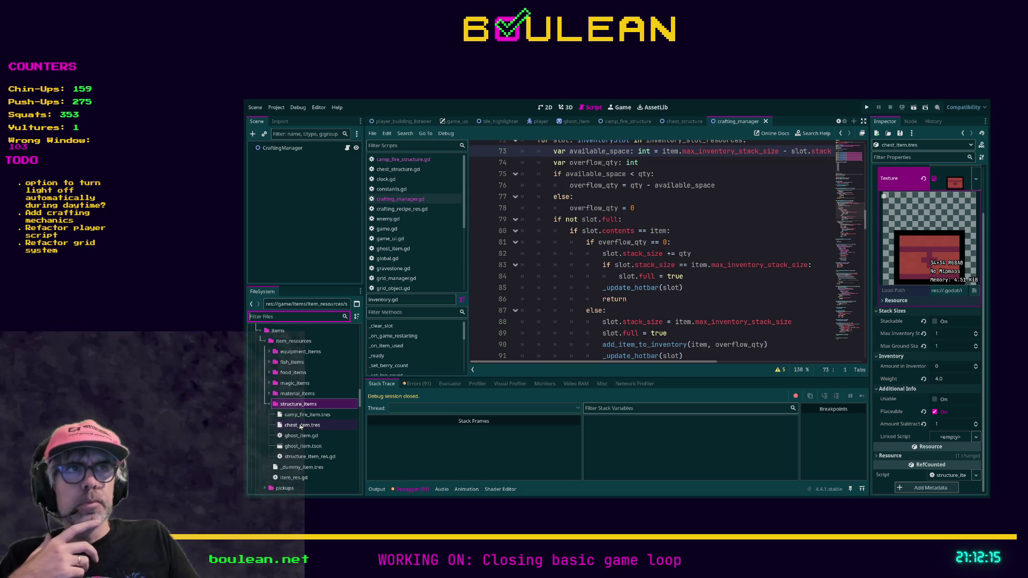
{"action": "left_click", "coordinate": [683, 121]}
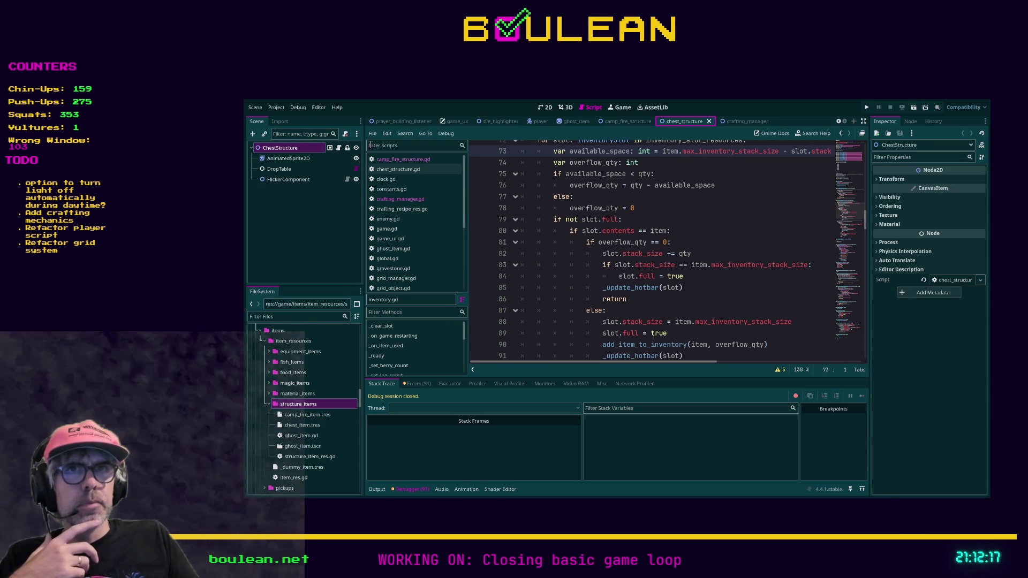
{"action": "left_click", "coordinate": [309, 158]}
{"action": "left_click", "coordinate": [293, 152]}
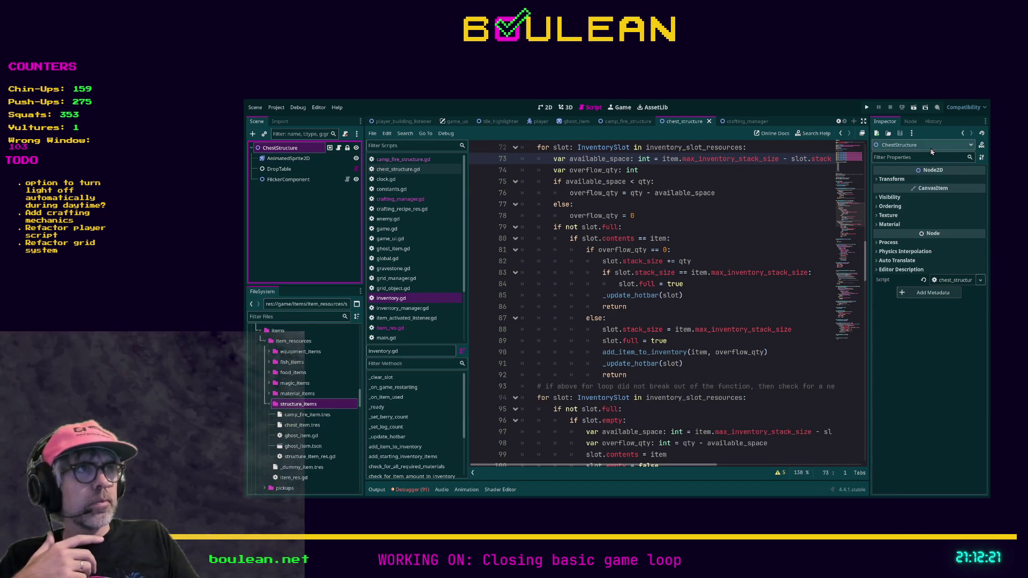
{"action": "left_click", "coordinate": [300, 161]}
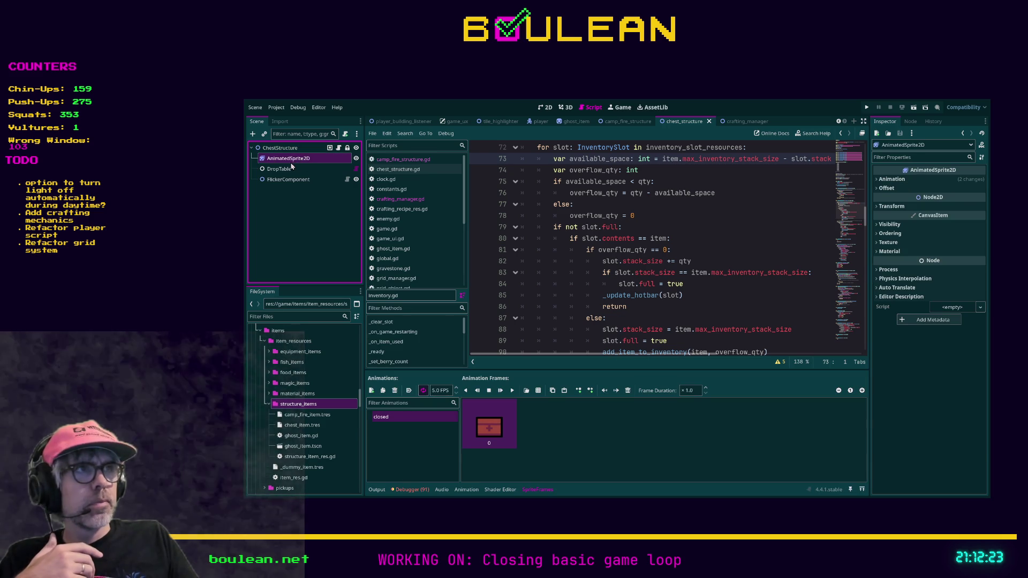
{"action": "left_click", "coordinate": [284, 169]}
{"action": "left_click", "coordinate": [281, 179]}
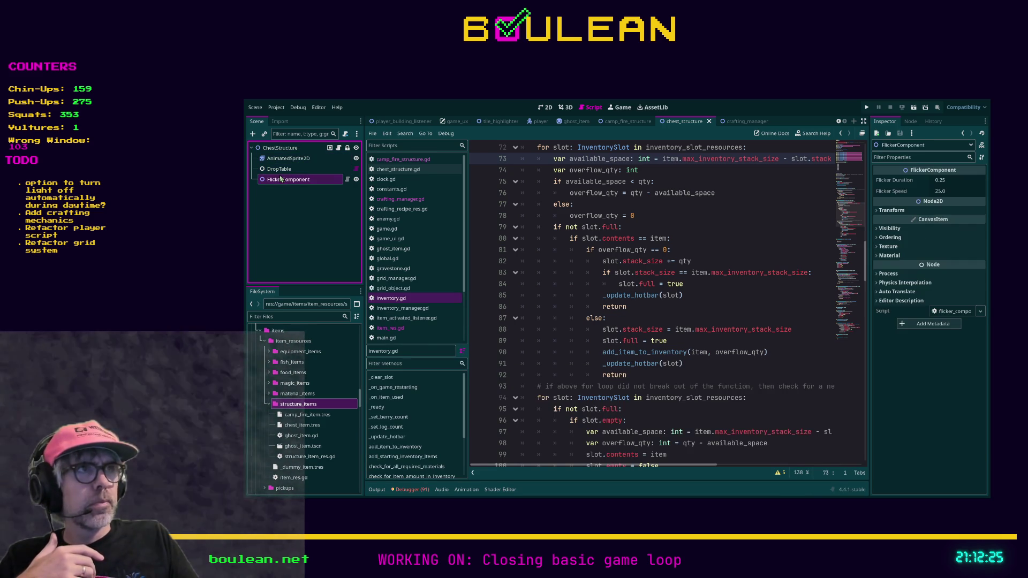
{"action": "left_click", "coordinate": [281, 150]}
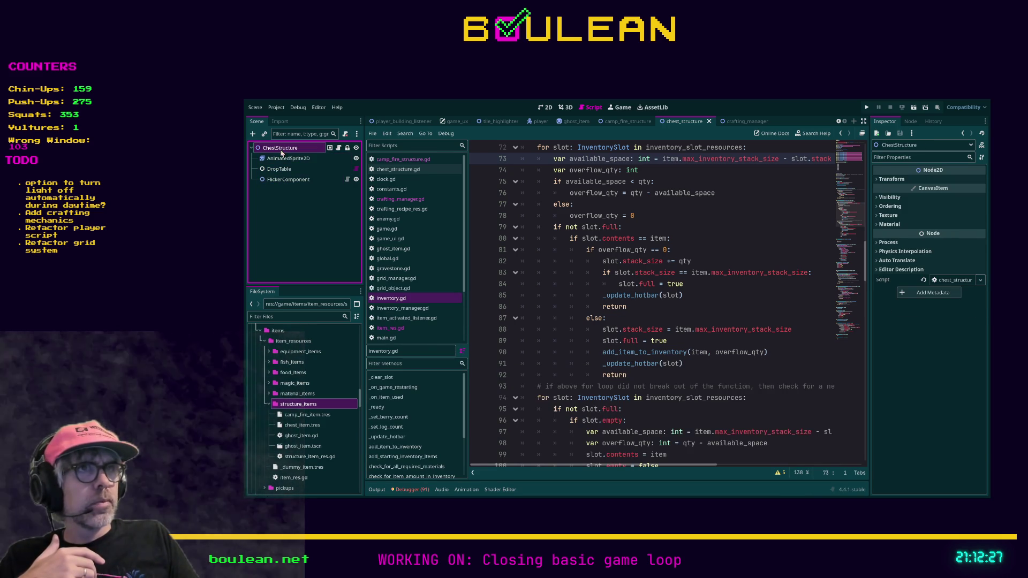
{"action": "left_click", "coordinate": [894, 180]}
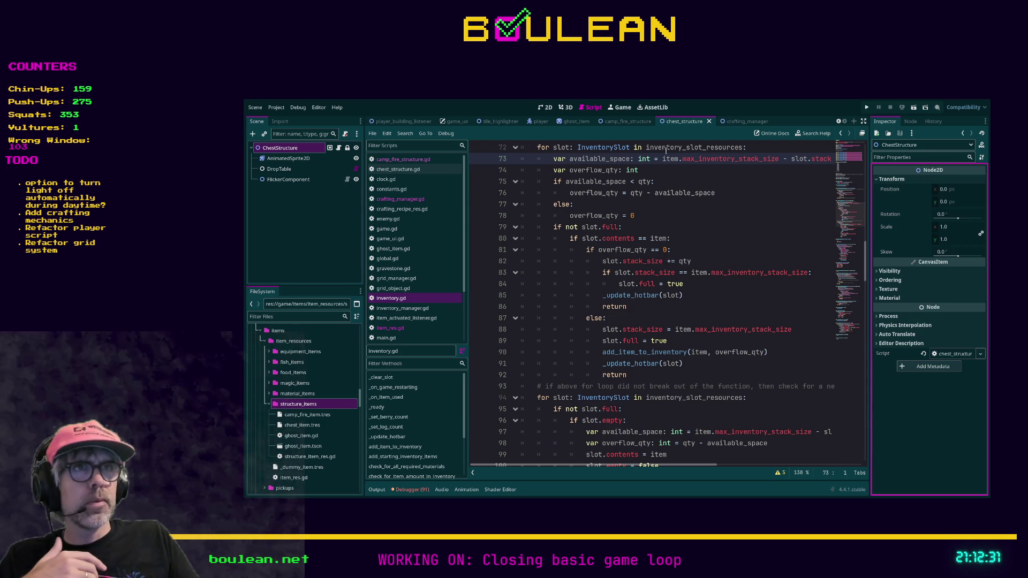
{"action": "left_click", "coordinate": [624, 122]}
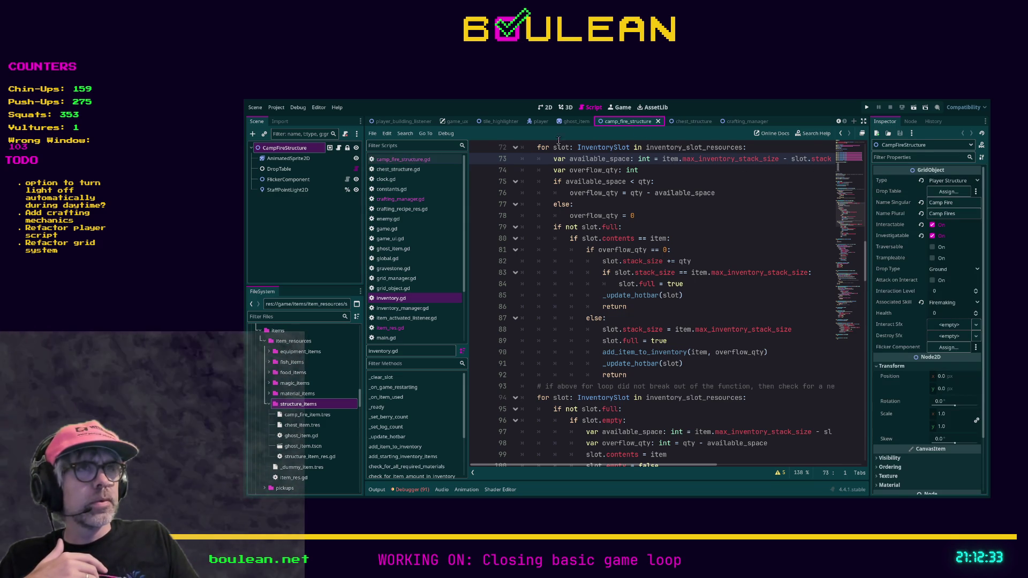
{"action": "left_click", "coordinate": [683, 121]}
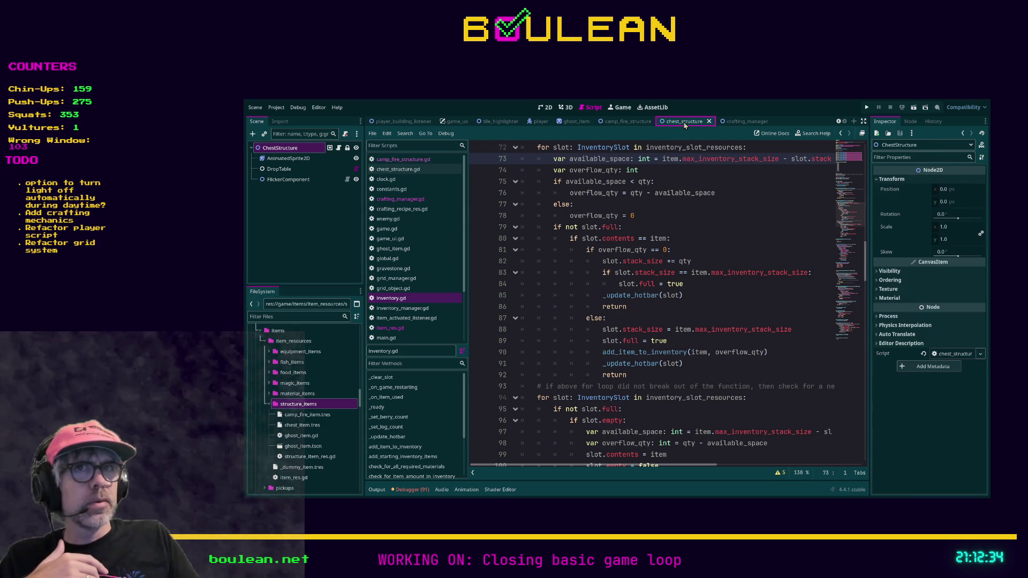
Step: Make chest_structure.gd extend PlayerStructure instead of Node2D and save the script
{"action": "left_click", "coordinate": [339, 149]}
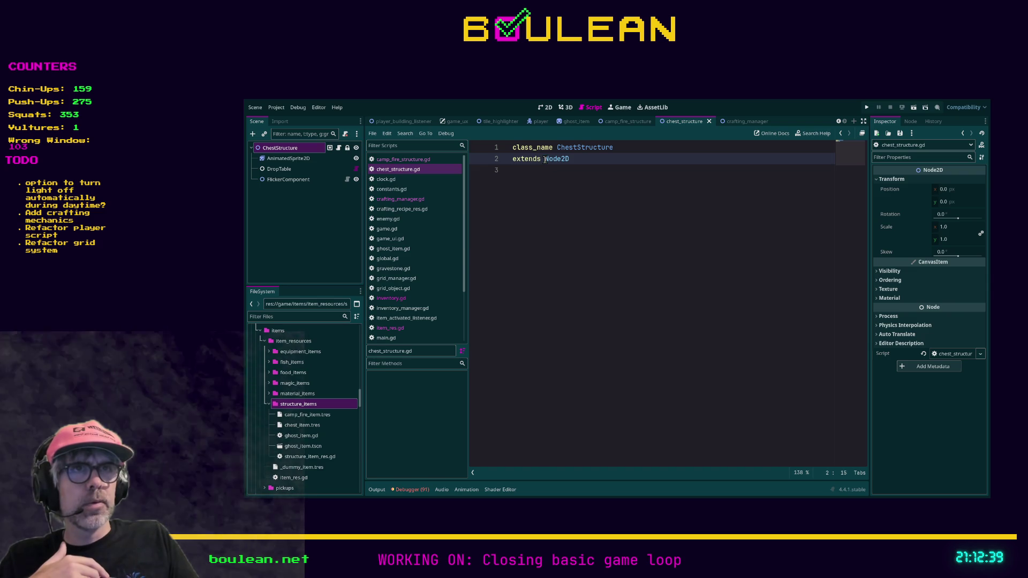
{"action": "left_click_drag", "start_coordinate": [545, 159], "coordinate": [578, 159]}
{"action": "type", "text": "Playe"}
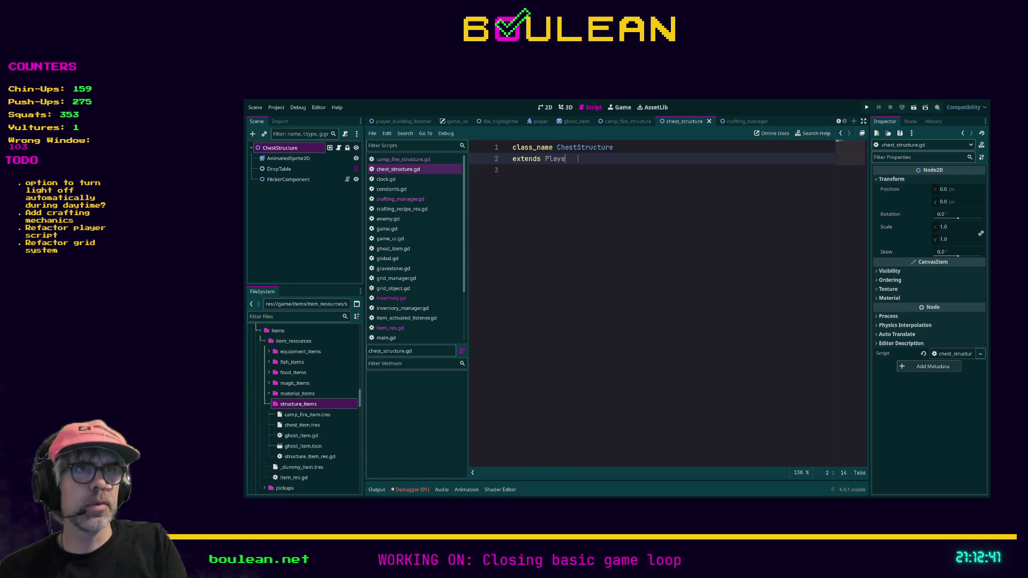
{"action": "type", "text": "rStr"}
{"action": "key", "text": "Return"}
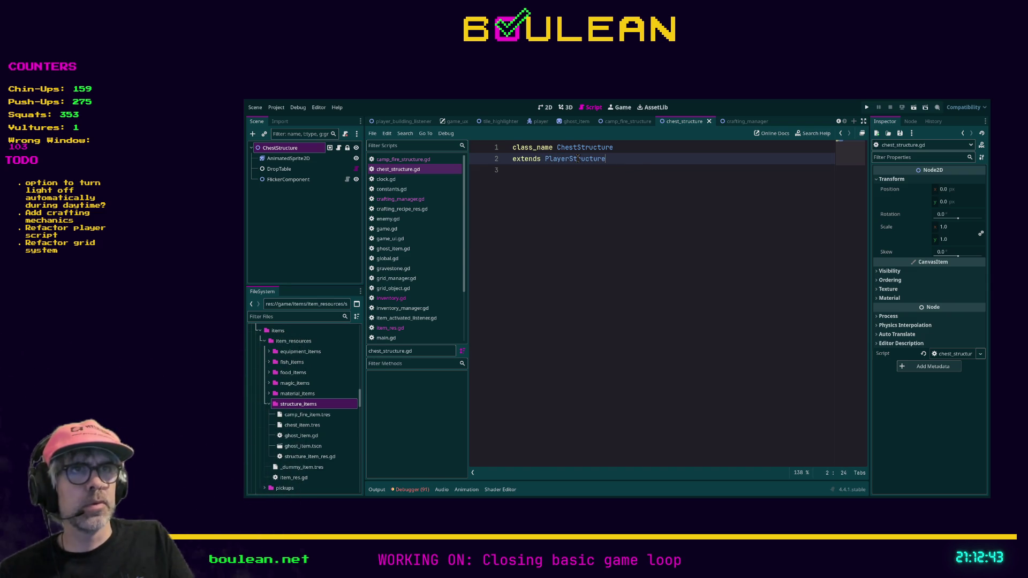
{"action": "left_click", "coordinate": [611, 186]}
{"action": "key", "text": "ctrl+s"}
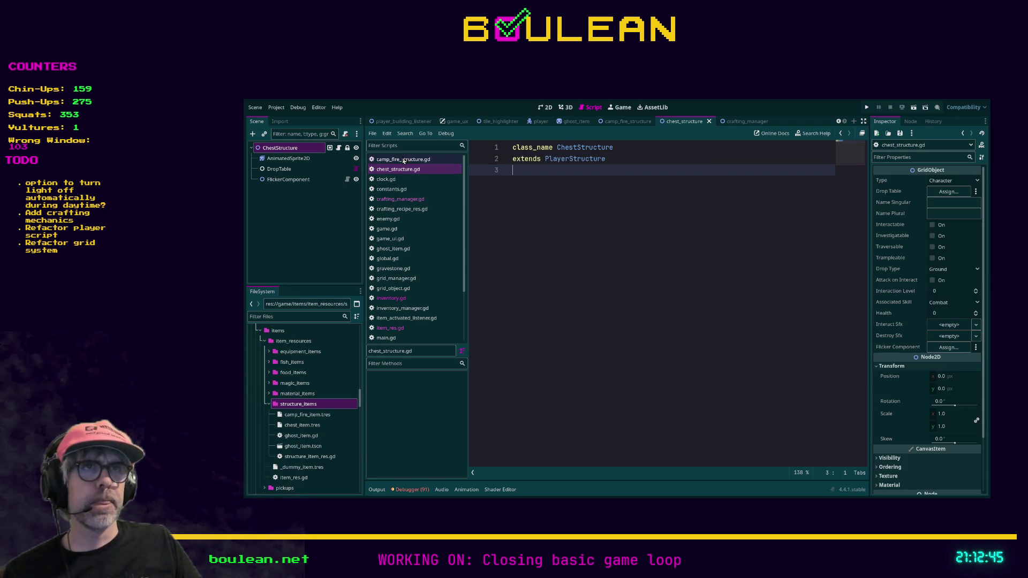
Step: Name the ChestStructure root Chest / Chests and set its object type to Player Structure
{"action": "left_click", "coordinate": [281, 159]}
{"action": "left_click", "coordinate": [284, 148]}
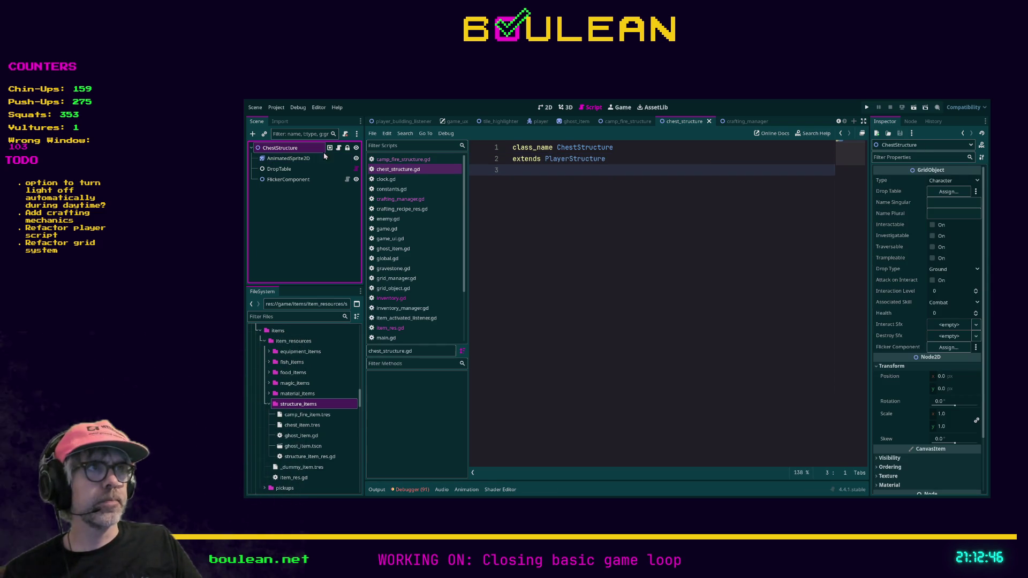
{"action": "left_click", "coordinate": [973, 205]}
{"action": "type", "text": "Chest"}
{"action": "left_click", "coordinate": [956, 214]}
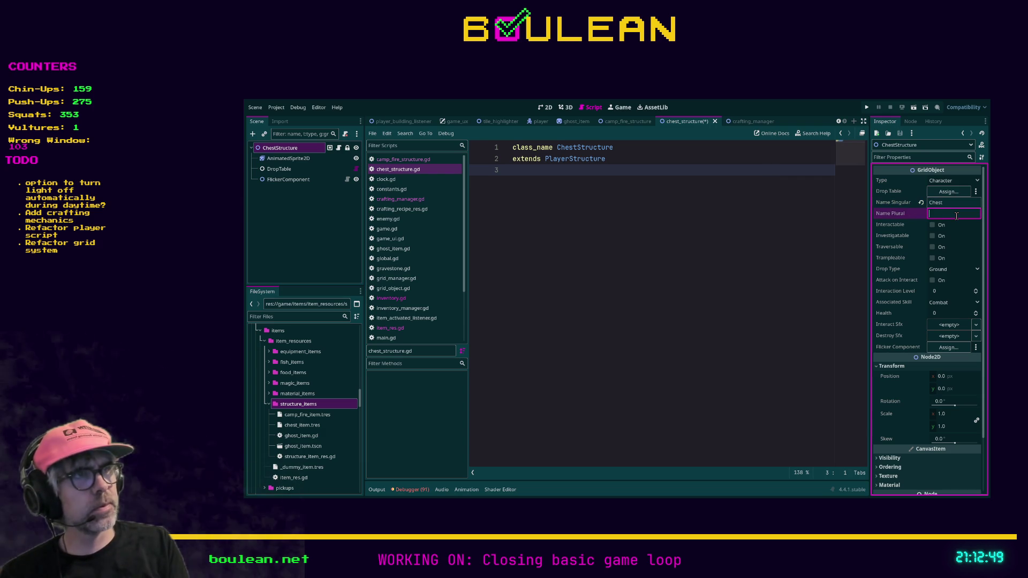
{"action": "type", "text": "sts"}
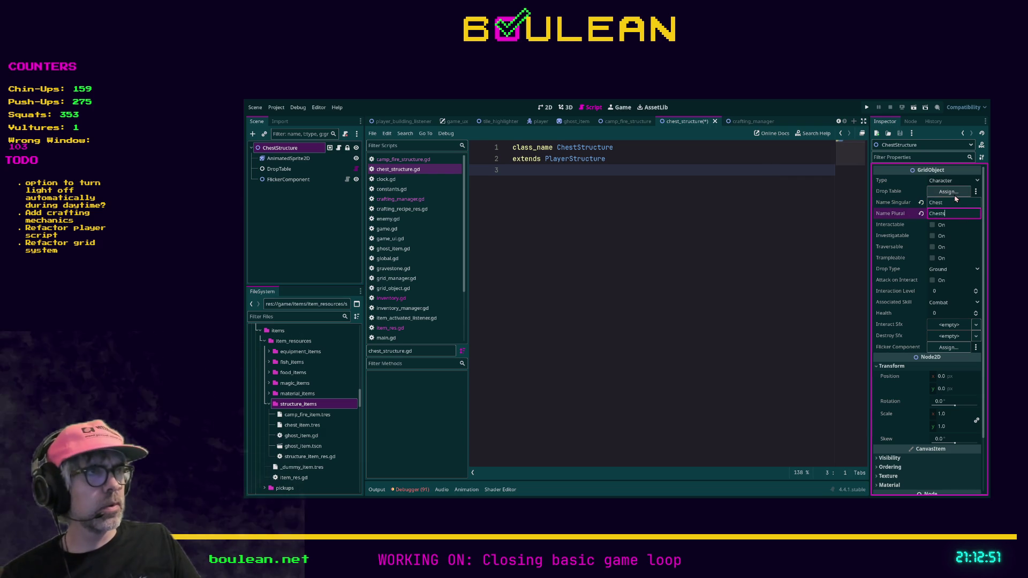
{"action": "left_click", "coordinate": [958, 182]}
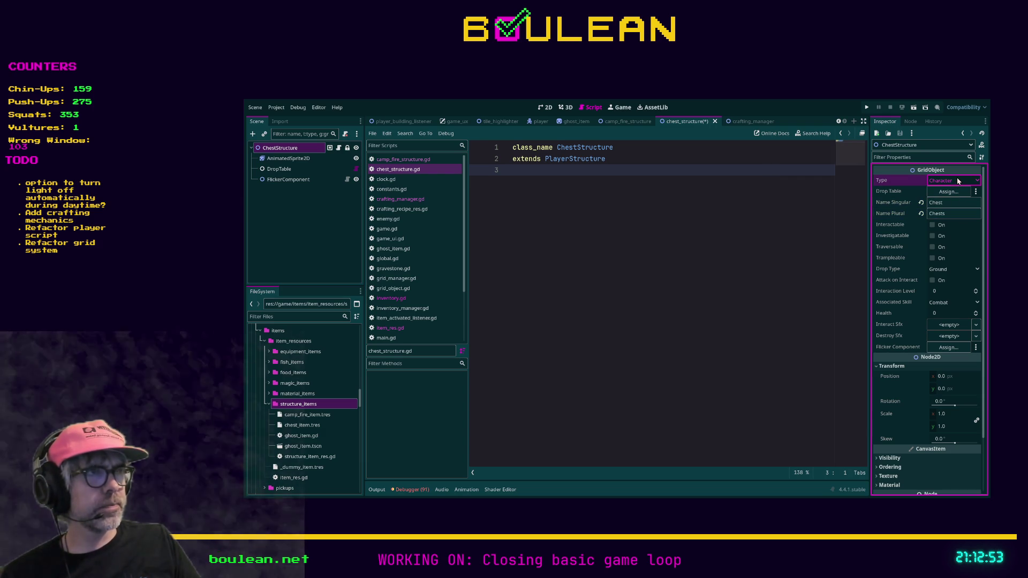
{"action": "left_click", "coordinate": [958, 199]}
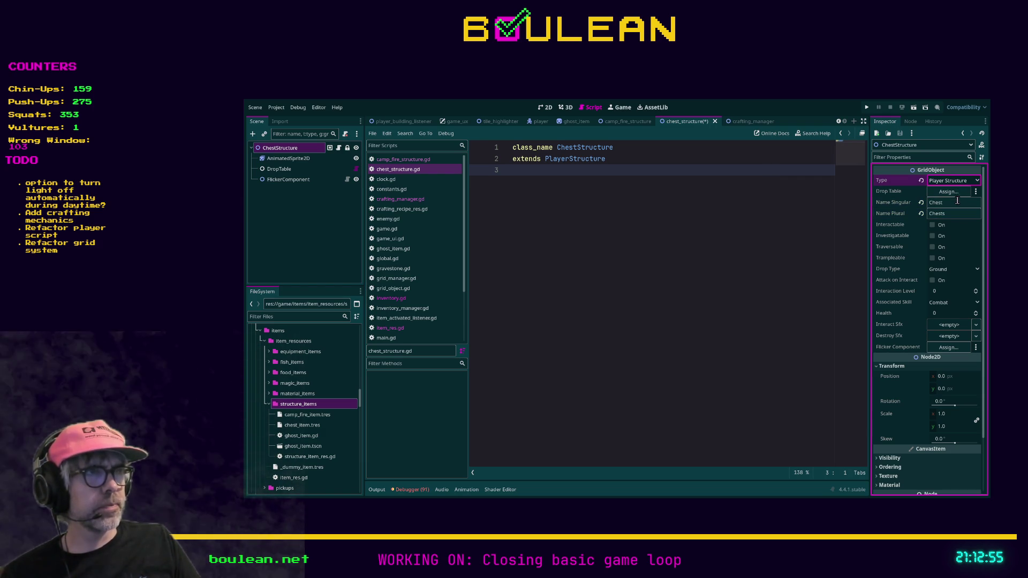
Step: Adjust the Interactable, Investigatable and Traversable flags, and set Drop Type to Inventory
{"action": "left_click", "coordinate": [940, 226]}
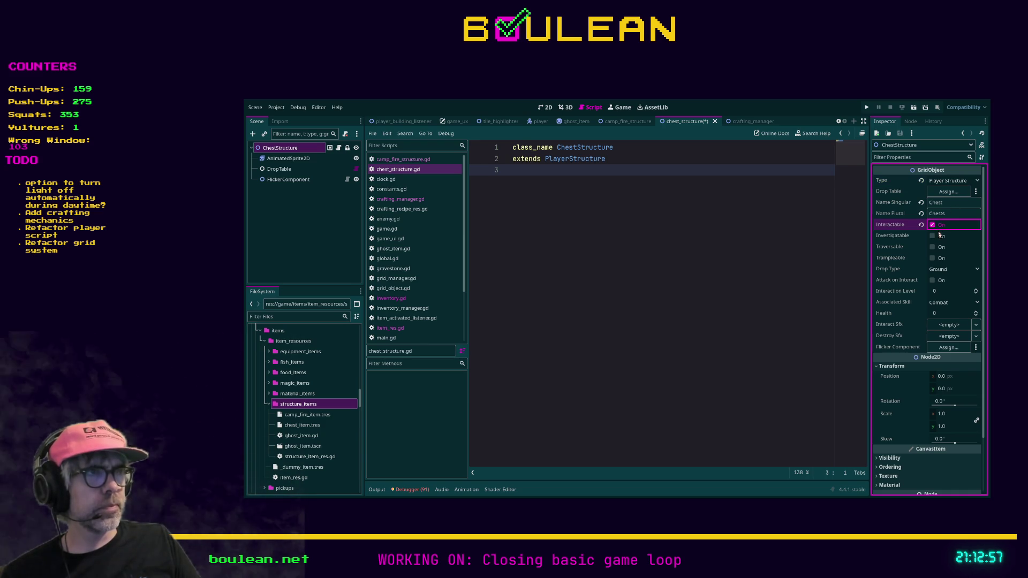
{"action": "left_click", "coordinate": [933, 236]}
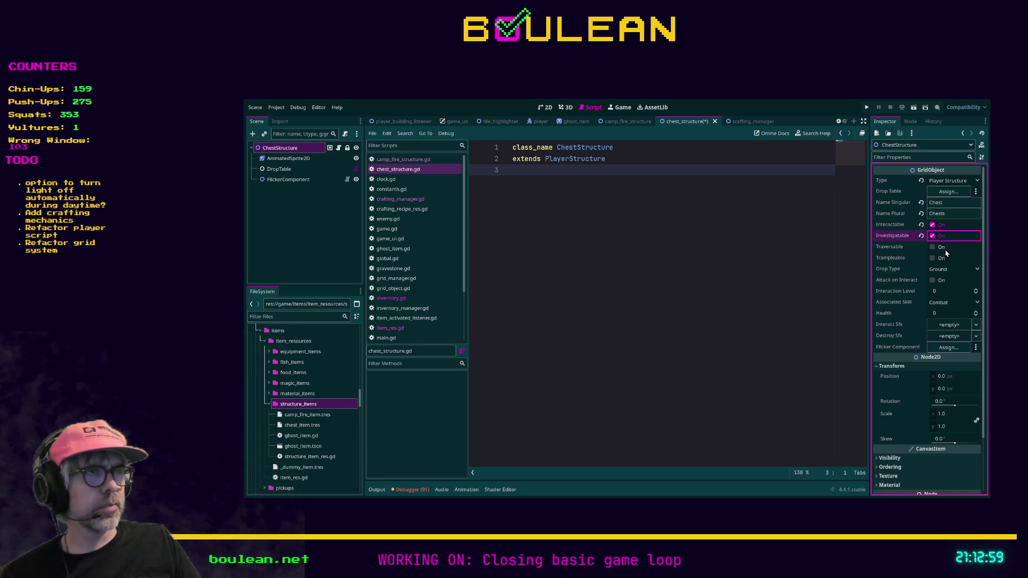
{"action": "left_click", "coordinate": [935, 248]}
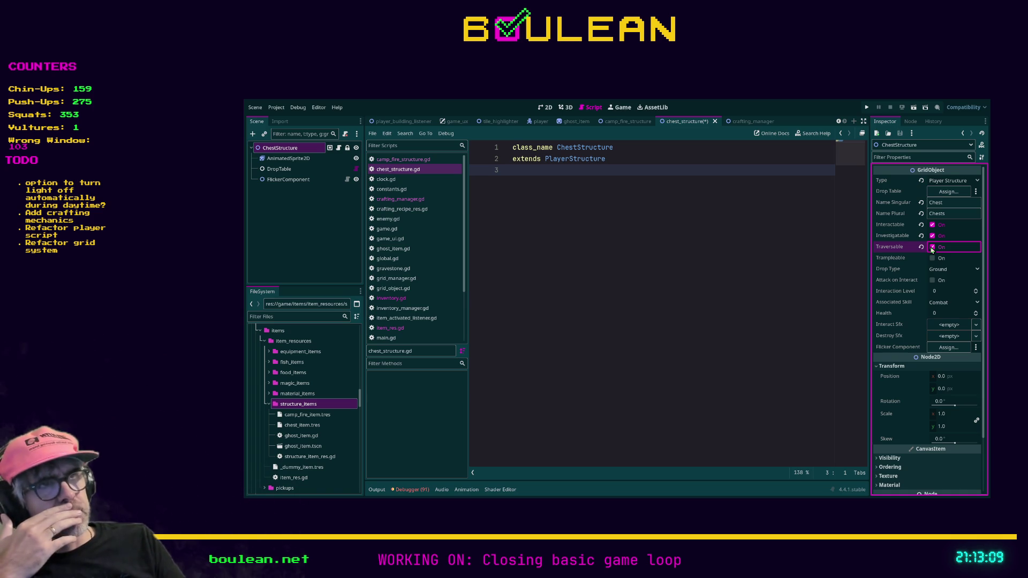
{"action": "left_click", "coordinate": [946, 269]}
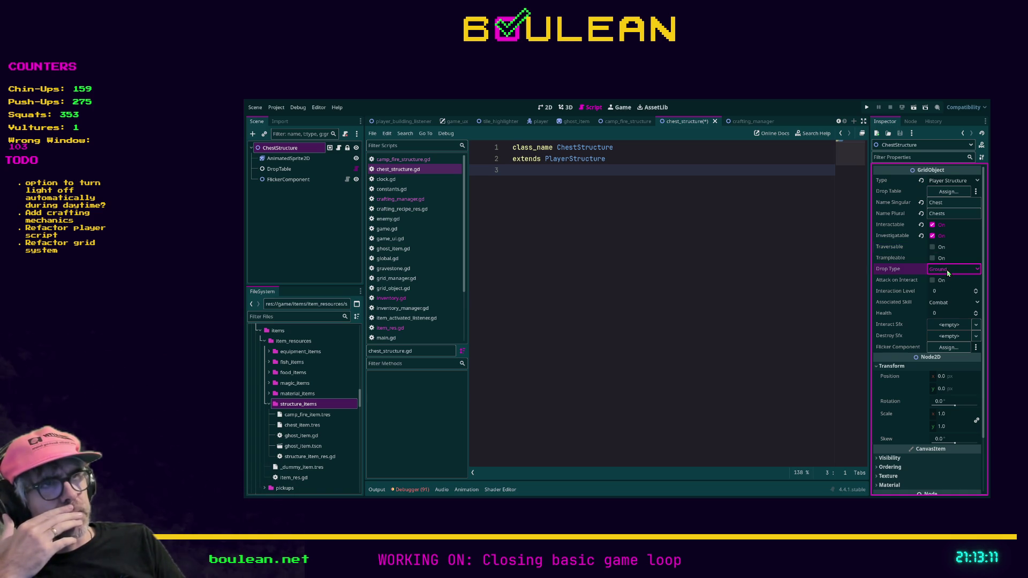
{"action": "left_click", "coordinate": [942, 295]}
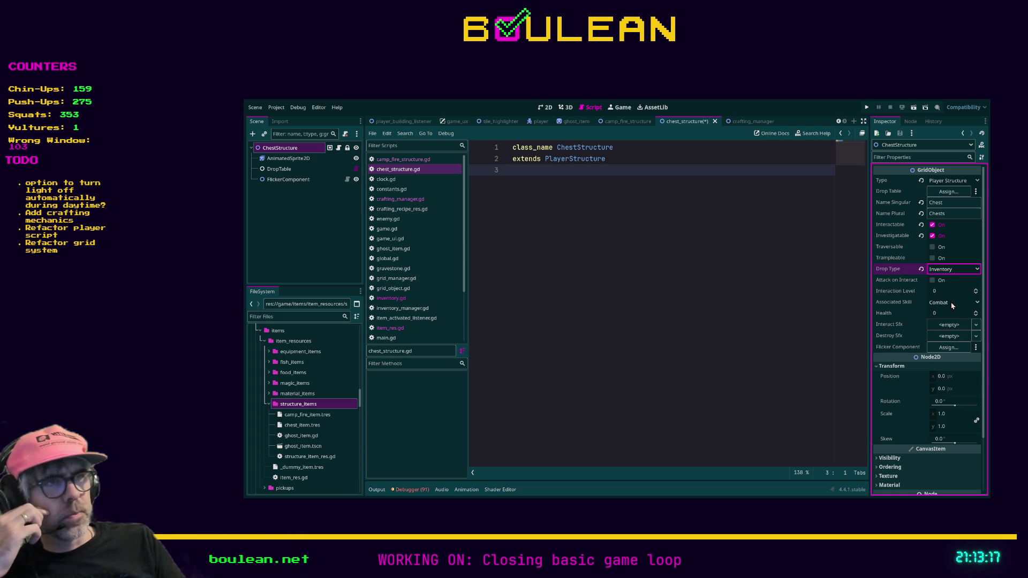
{"action": "left_click", "coordinate": [951, 304]}
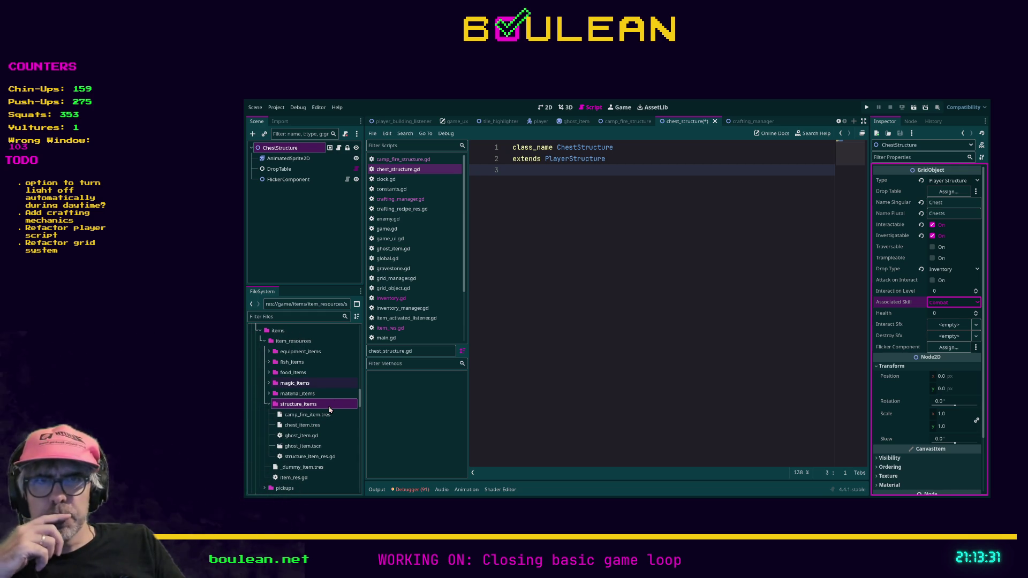
Step: Open skill_manager.gd and add 'NONE = 11,' to the Skills enum
{"action": "left_click", "coordinate": [302, 317]}
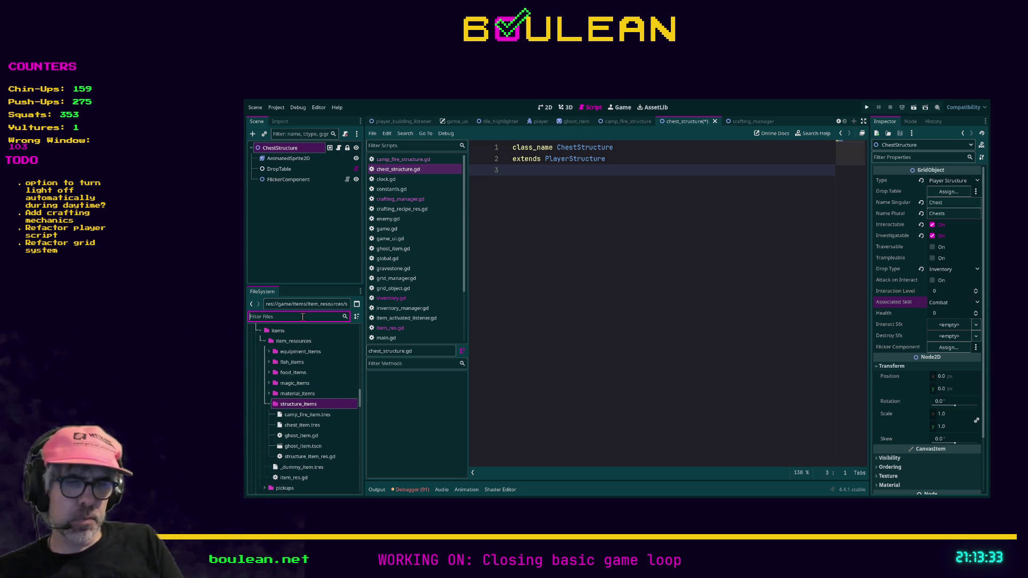
{"action": "type", "text": "skill"}
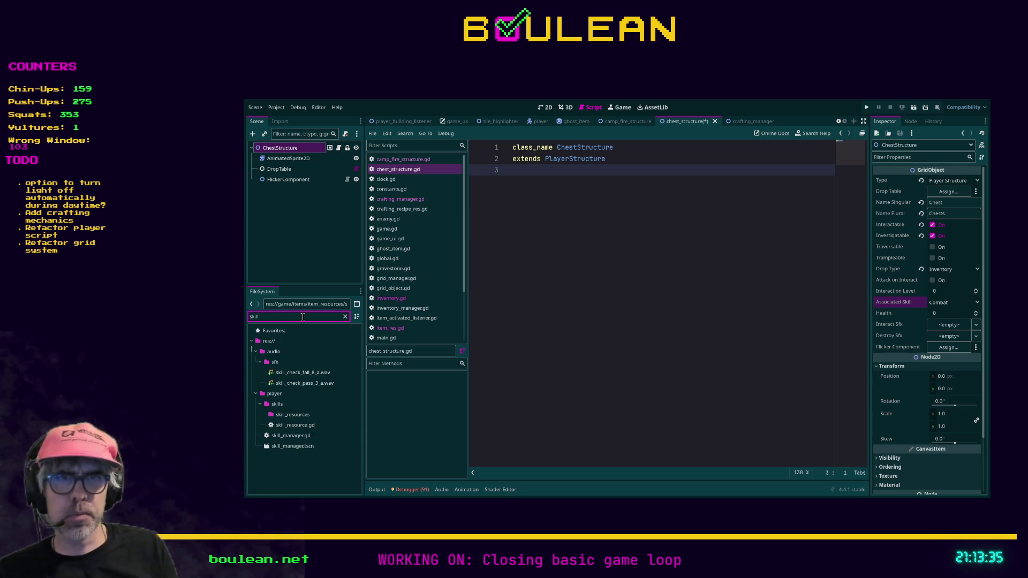
{"action": "double_click", "coordinate": [291, 436]}
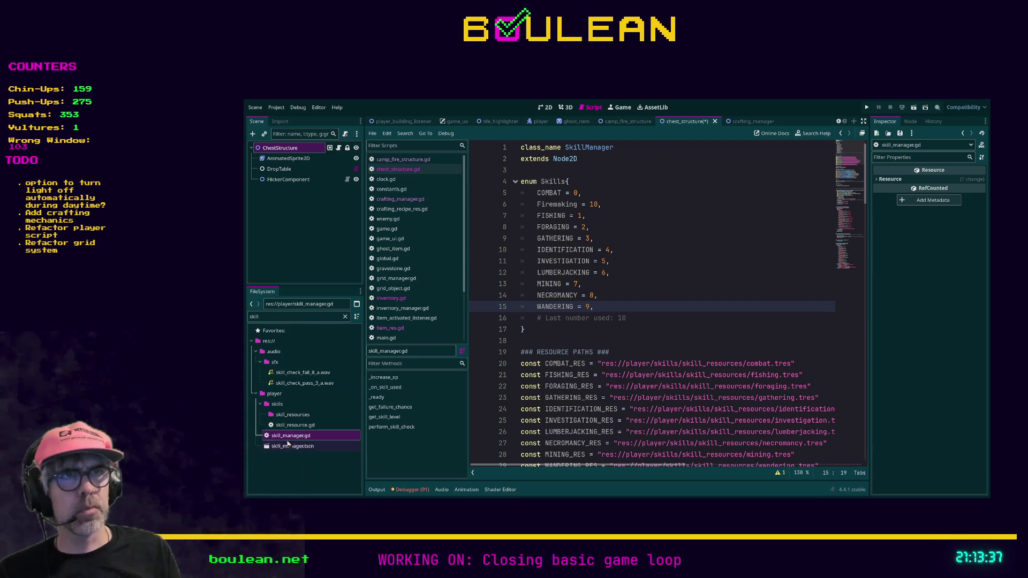
{"action": "left_click", "coordinate": [587, 185]}
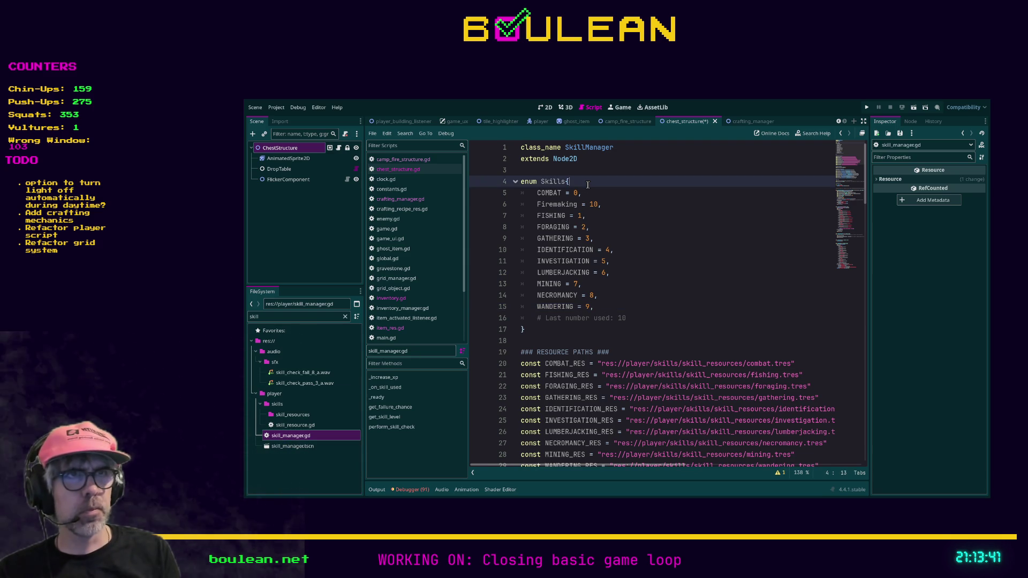
{"action": "key", "text": "Return"}
{"action": "type", "text": "ONE = 10"}
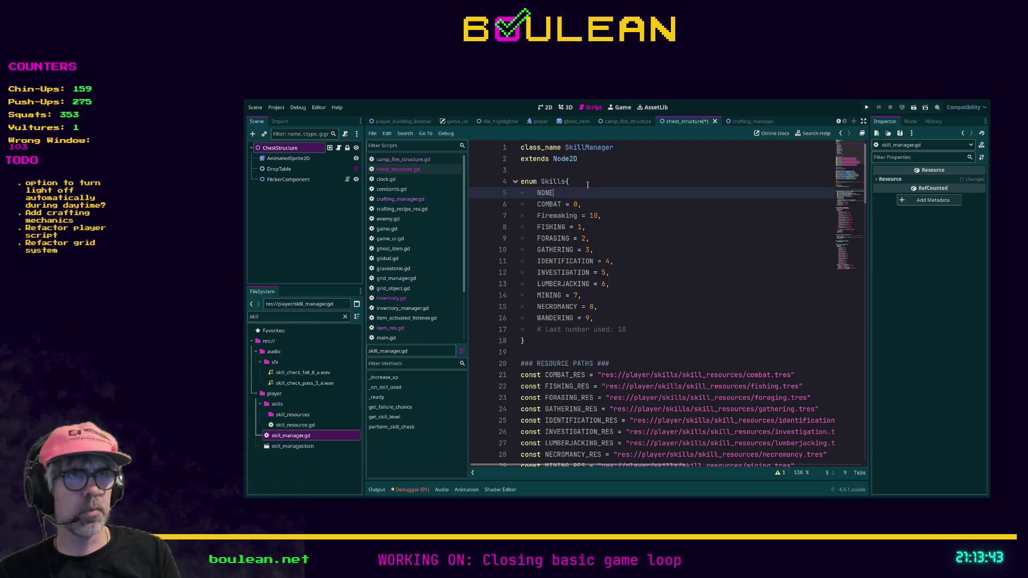
{"action": "type", "text": ","}
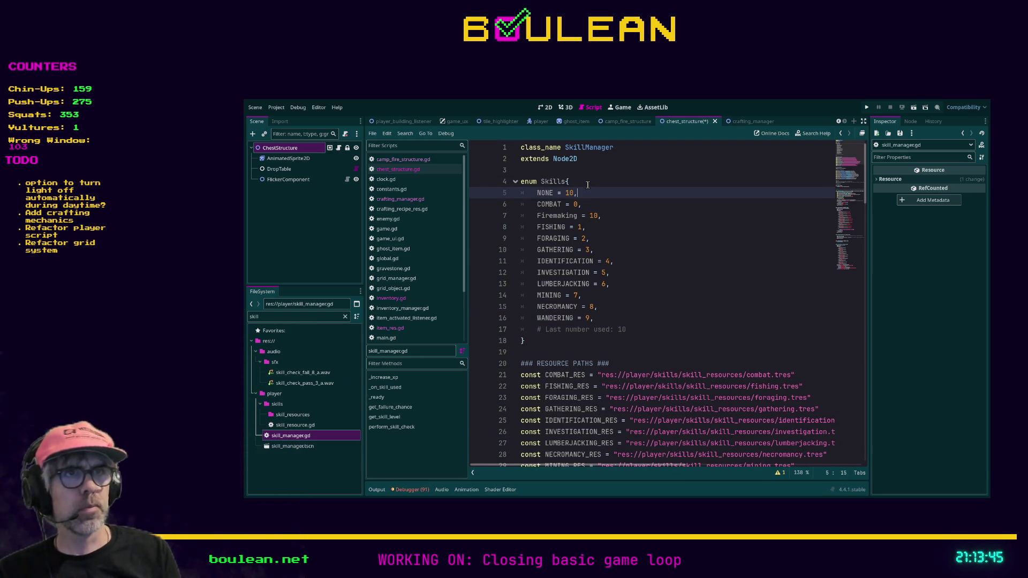
{"action": "key", "text": "BackSpace"}
{"action": "key", "text": "BackSpace"}
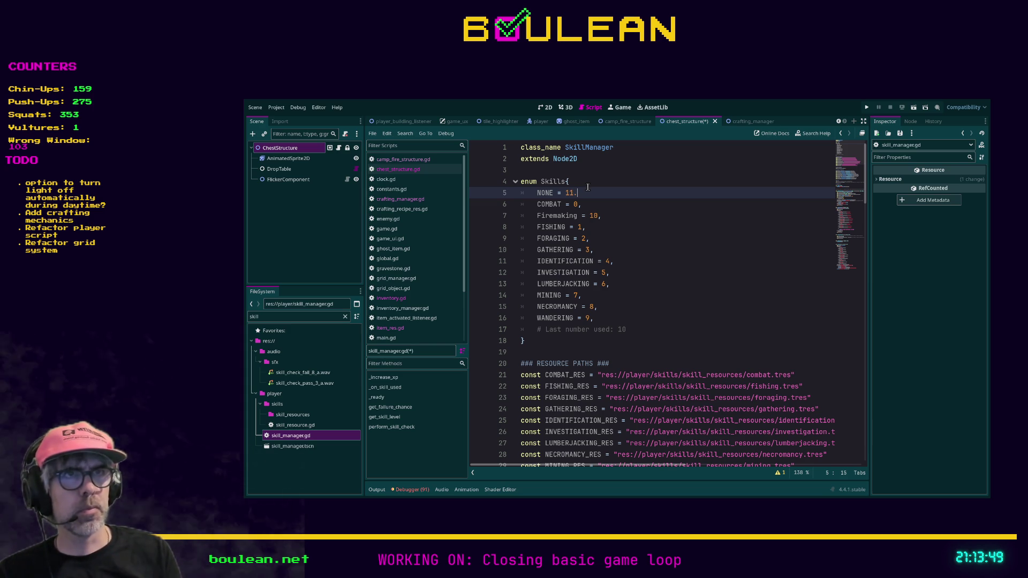
{"action": "type", "text": ","}
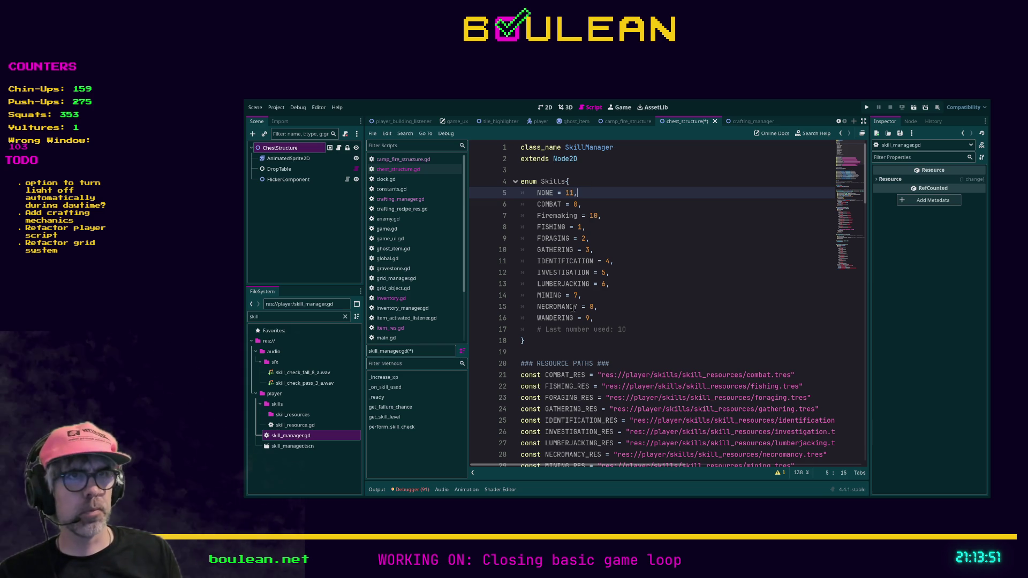
Step: Change the enum's 'Last number used' comment to '# NEXT # 12' and save
{"action": "left_click", "coordinate": [545, 330]}
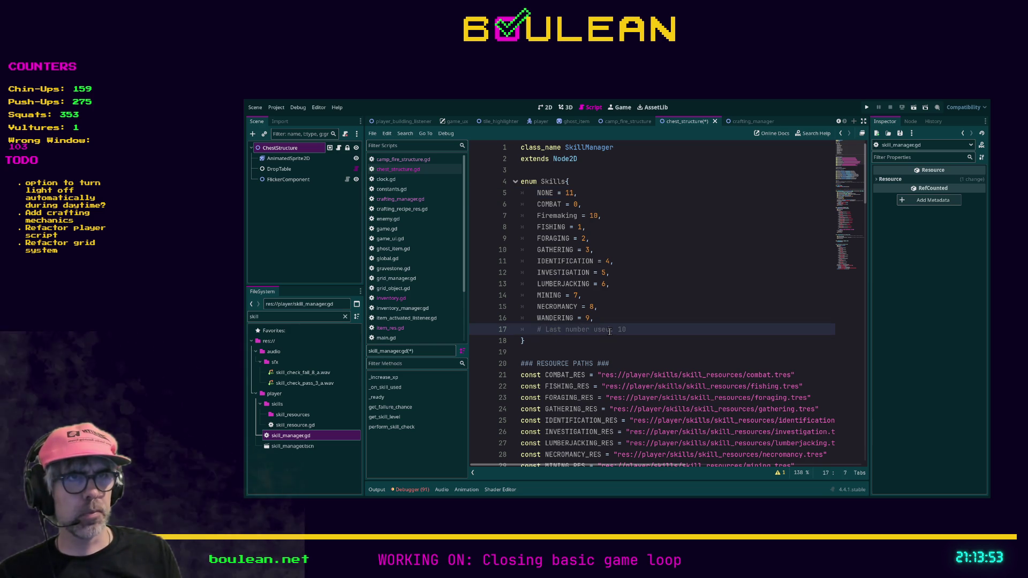
{"action": "left_click", "coordinate": [609, 330], "text": "shift"}
{"action": "key", "text": "BackSpace"}
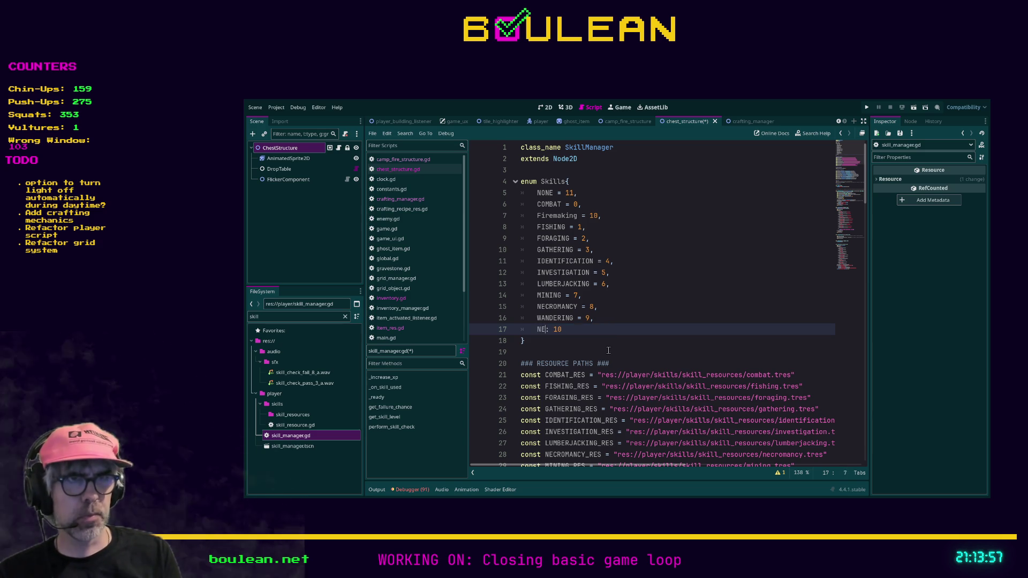
{"action": "type", "text": "NEXT "}
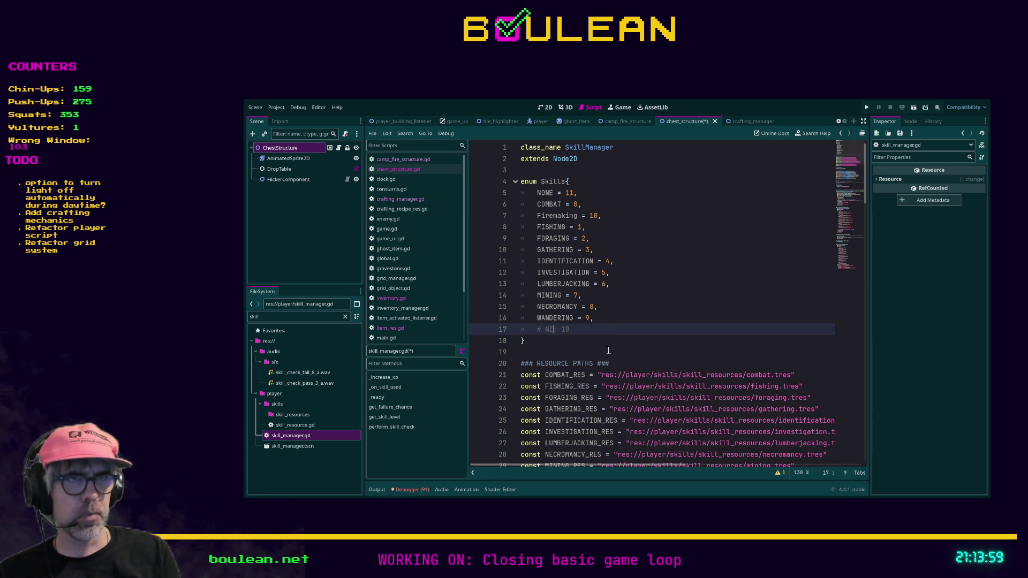
{"action": "type", "text": "#"}
{"action": "key", "text": "Delete"}
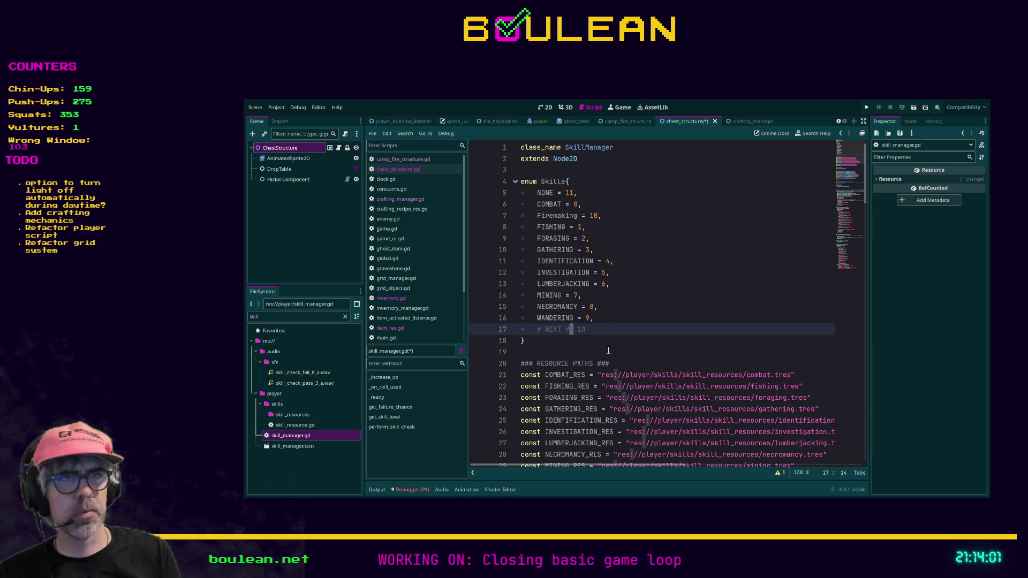
{"action": "key", "text": "End"}
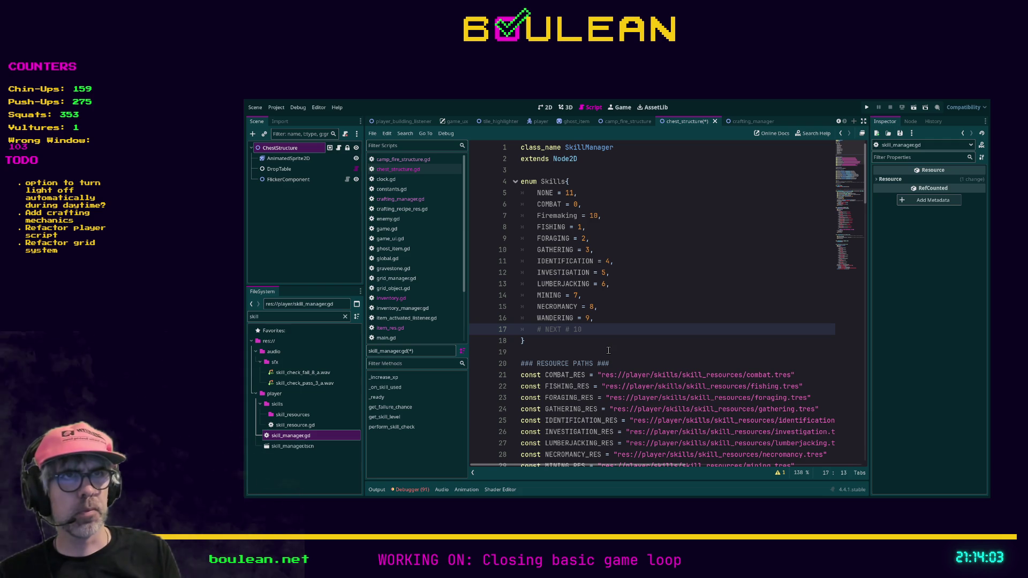
{"action": "key", "text": "BackSpace"}
{"action": "type", "text": "2"}
{"action": "key", "text": "ctrl+s"}
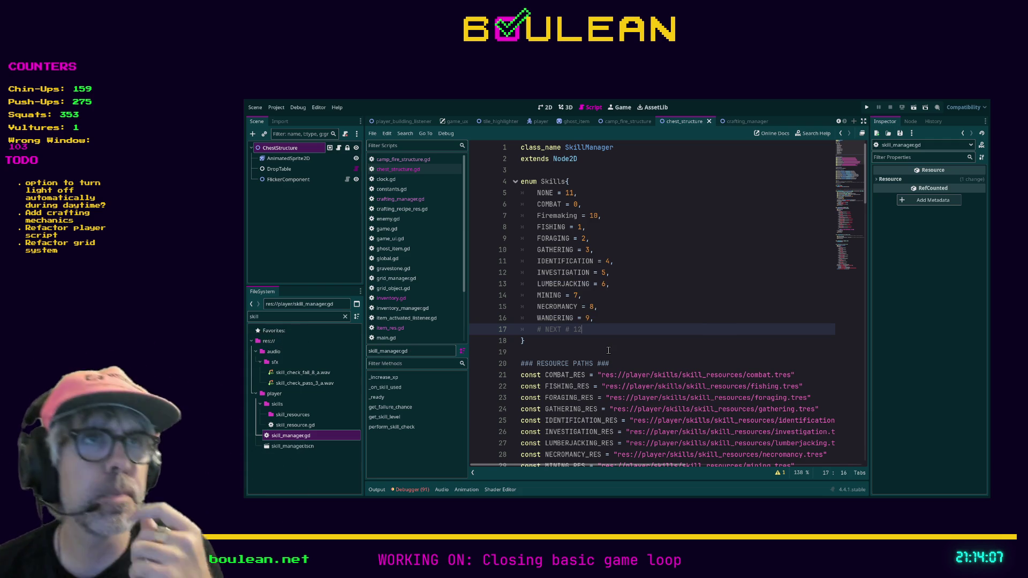
Step: Set the ChestStructure root's Associated Skill to None, save the scene, and run the game with F5
{"action": "left_click", "coordinate": [289, 158]}
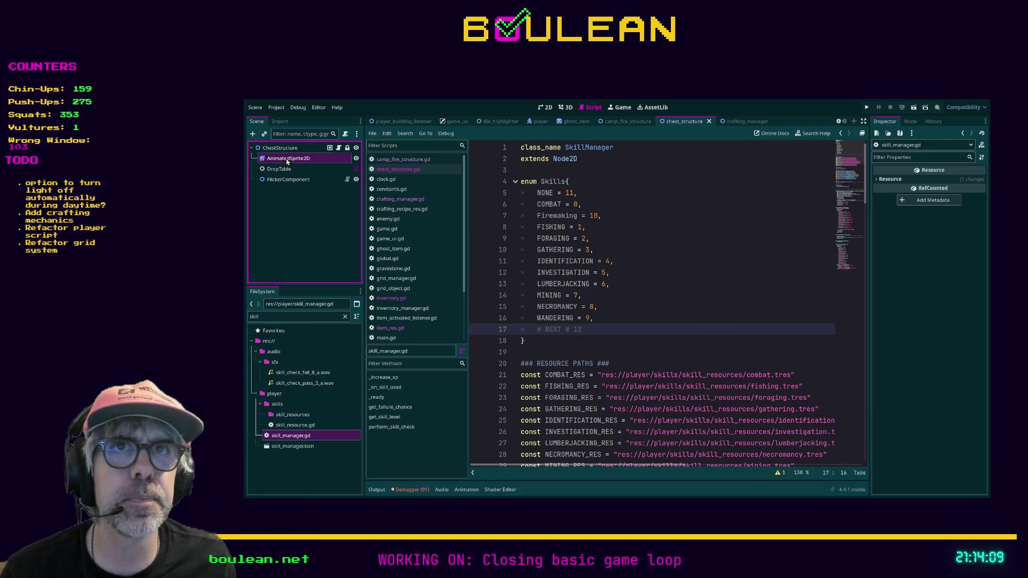
{"action": "left_click", "coordinate": [280, 149]}
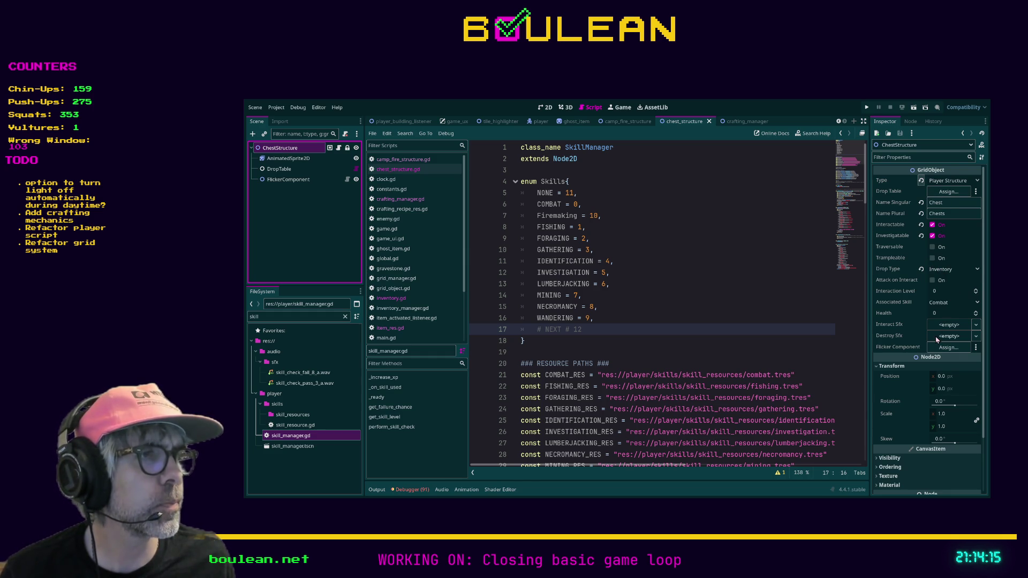
{"action": "left_click", "coordinate": [945, 304]}
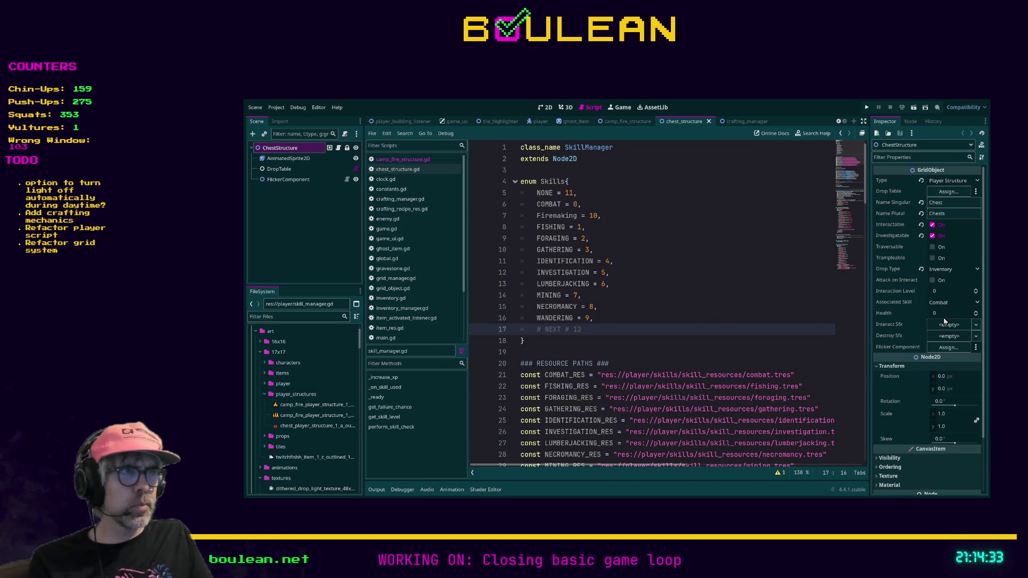
{"action": "left_click", "coordinate": [946, 273]}
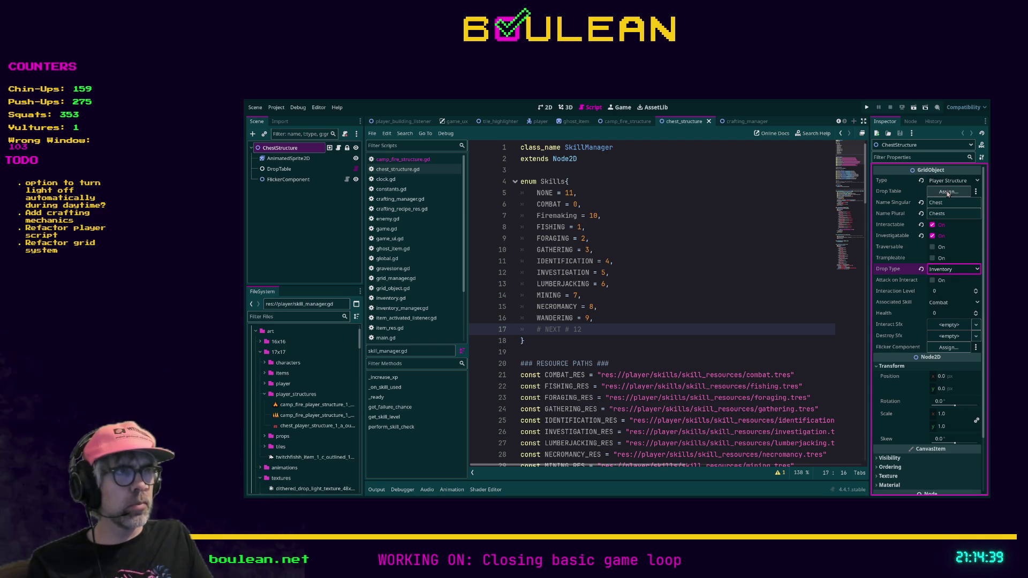
{"action": "scroll", "coordinate": [948, 302], "scroll_direction": "up", "scroll_amount": 1}
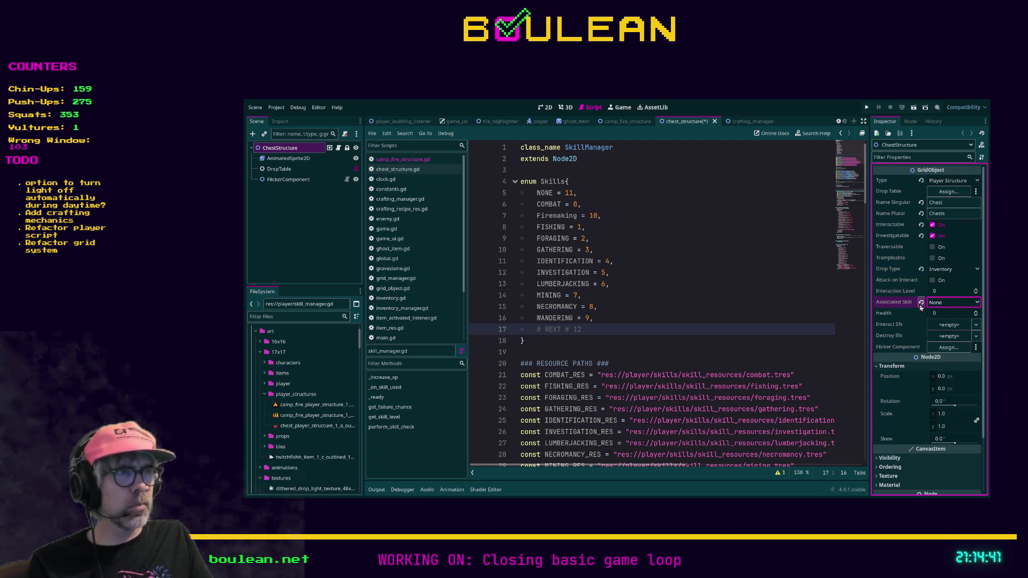
{"action": "left_click", "coordinate": [795, 270]}
{"action": "key", "text": "ctrl+s"}
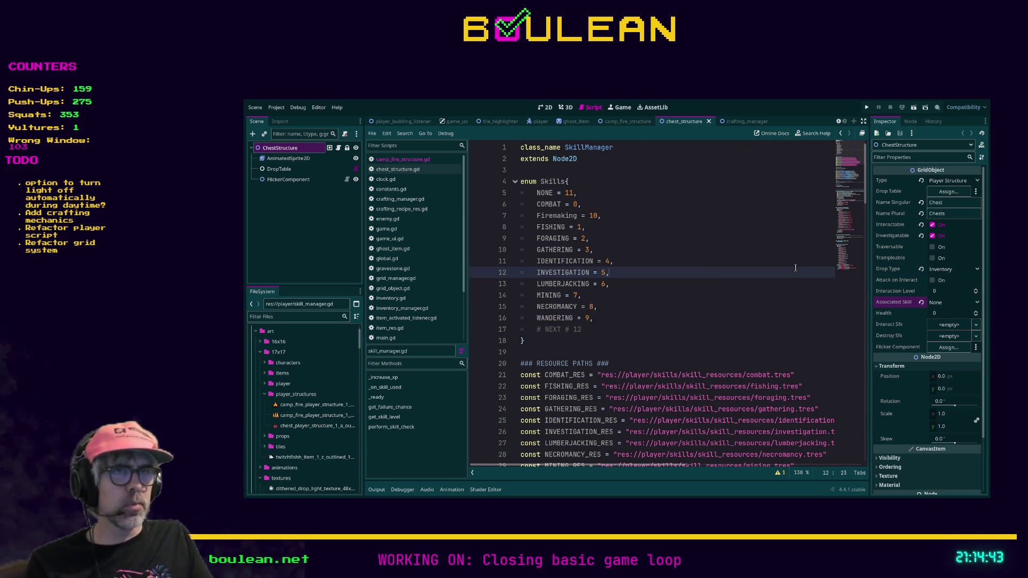
{"action": "key", "text": "F5"}
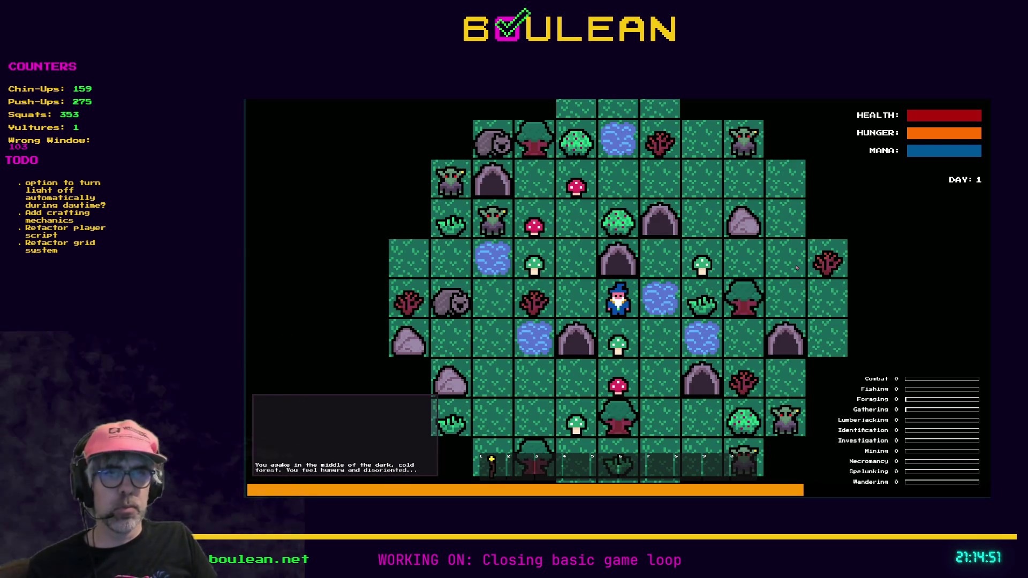
Step: Open the in-game crafting menu with C and pick the Chest recipe costing 4 Log
{"action": "key", "text": "c"}
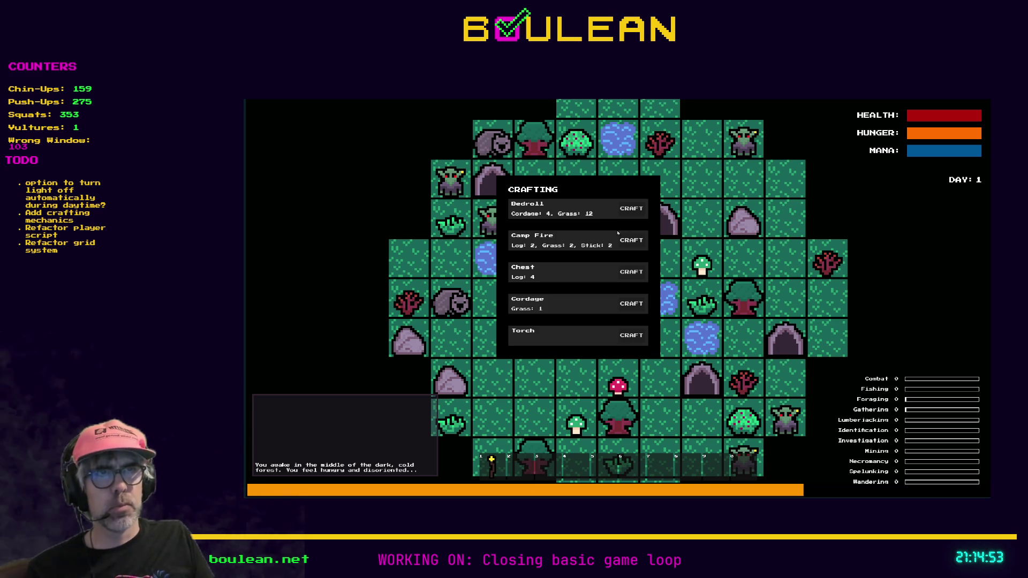
{"action": "left_click", "coordinate": [632, 271]}
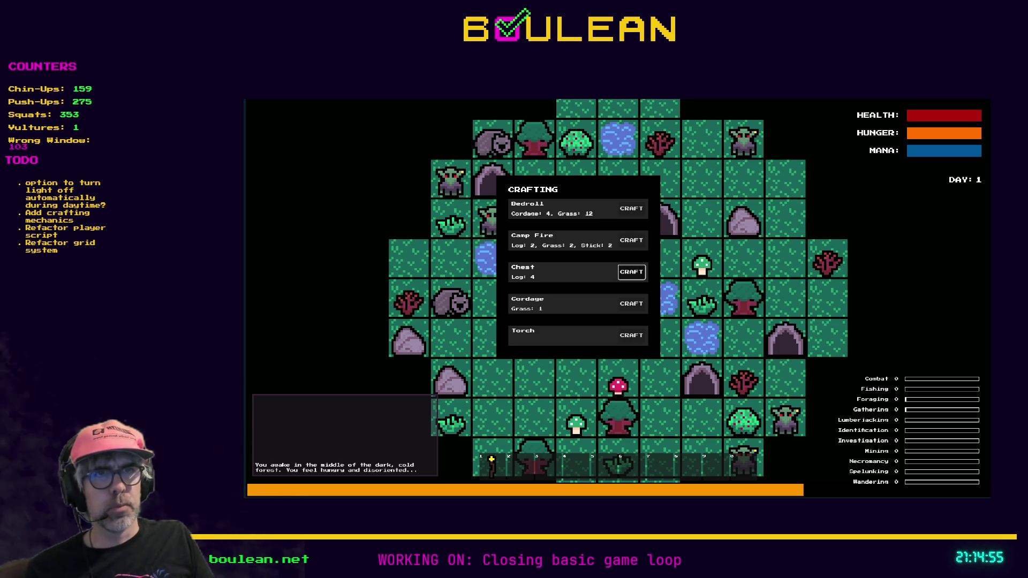
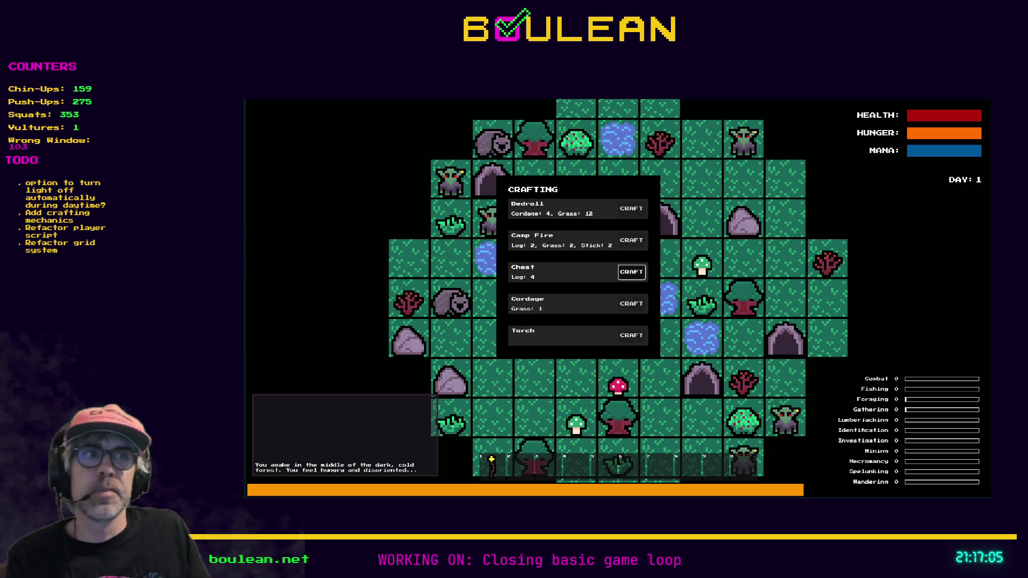
Step: Stop the game session that errored while crafting and relaunch it with F5
{"action": "left_click", "coordinate": [632, 272]}
{"action": "key", "text": "F8"}
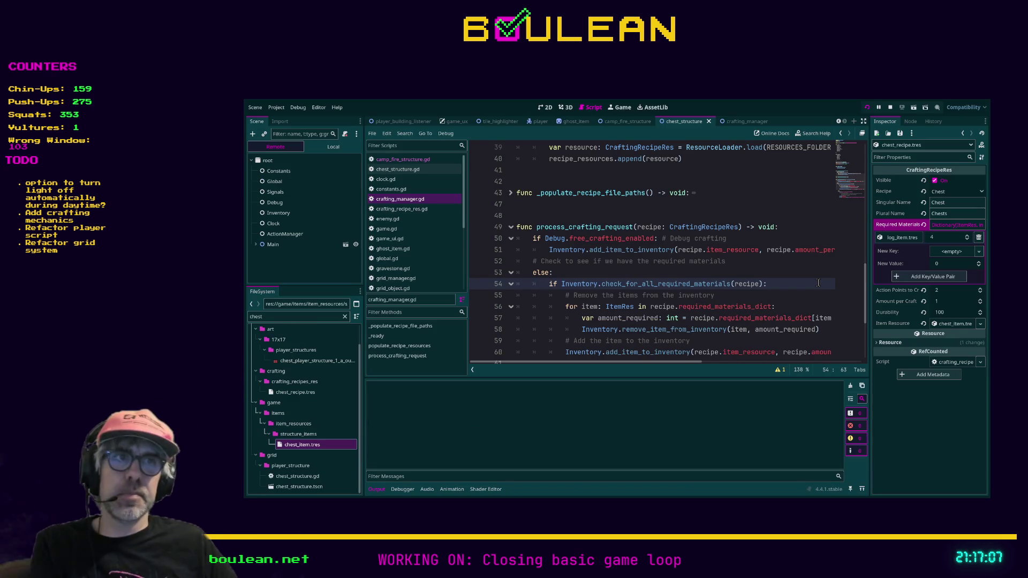
{"action": "key", "text": "F5"}
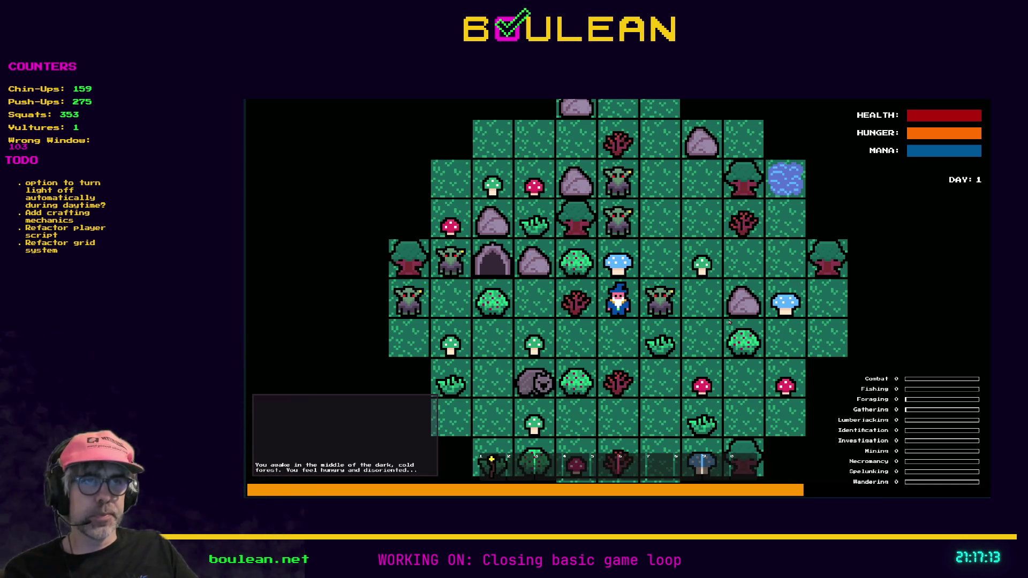
Step: Craft a Chest from the Crafting panel so it lands in the hotbar
{"action": "key", "text": "c"}
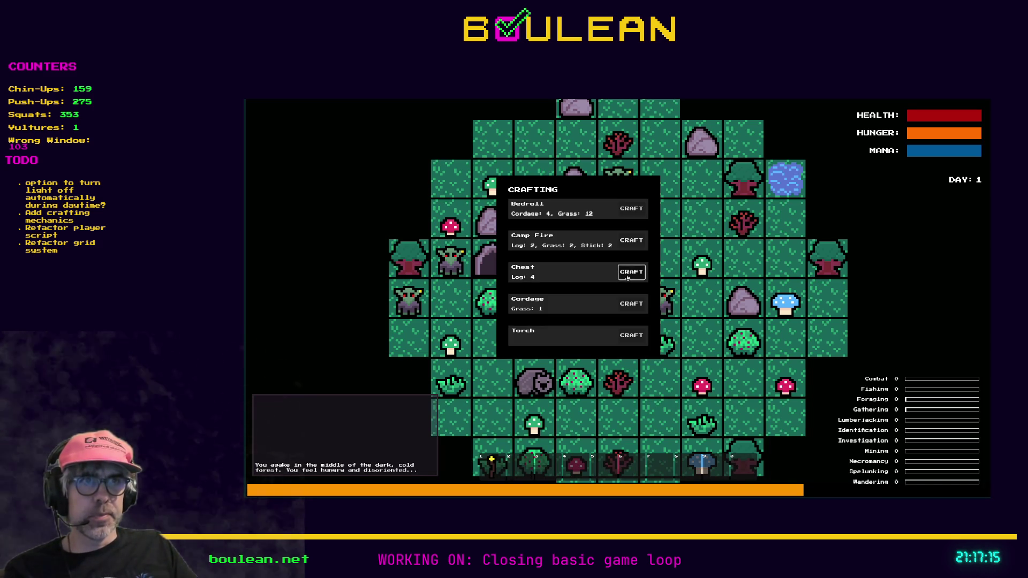
{"action": "left_click", "coordinate": [631, 272]}
{"action": "key", "text": "c"}
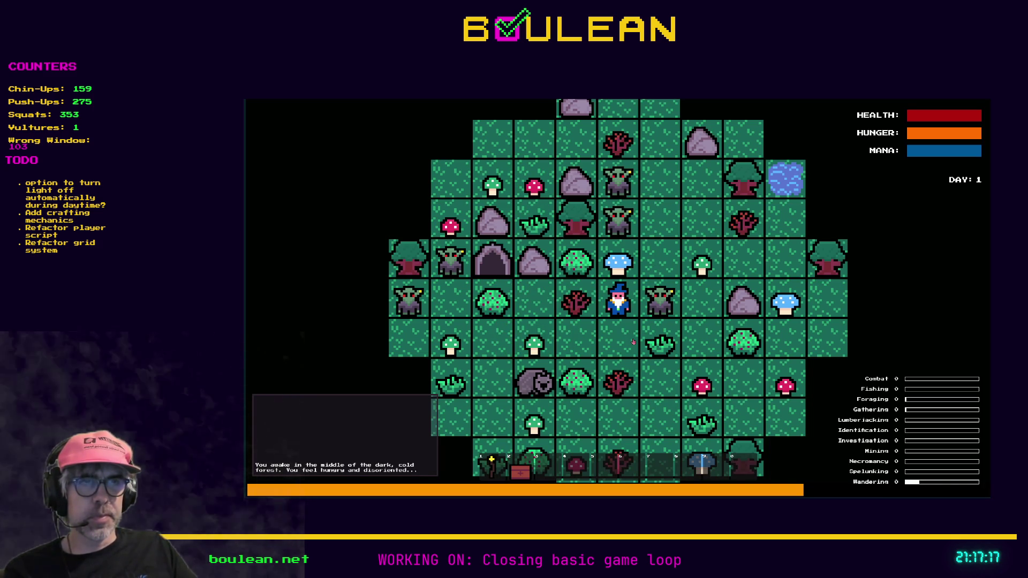
{"action": "key", "text": "Down"}
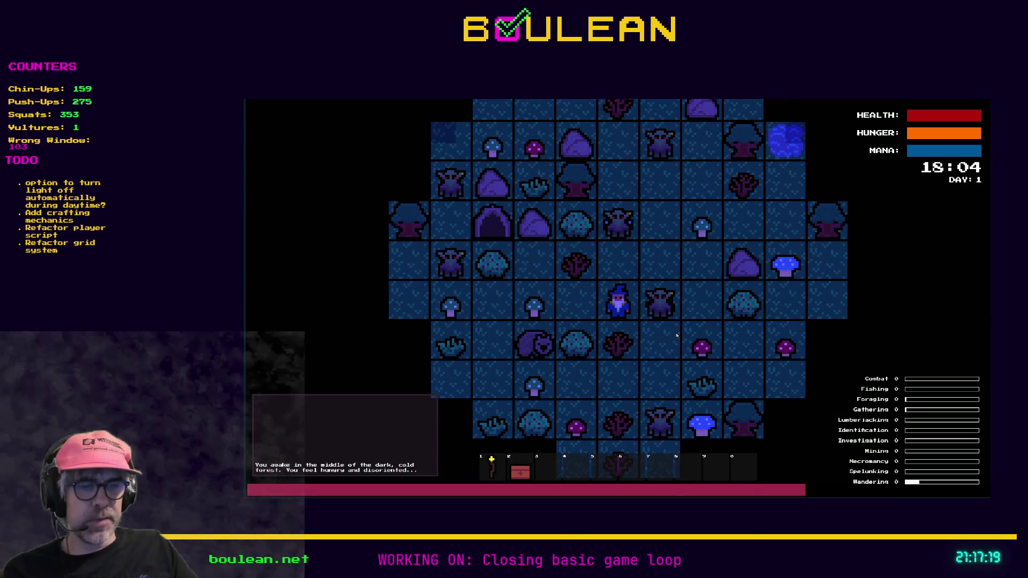
Step: Remove all goblins with the debug panel's SMOTE Goblins option and move the wizard east
{"action": "key", "text": "grave"}
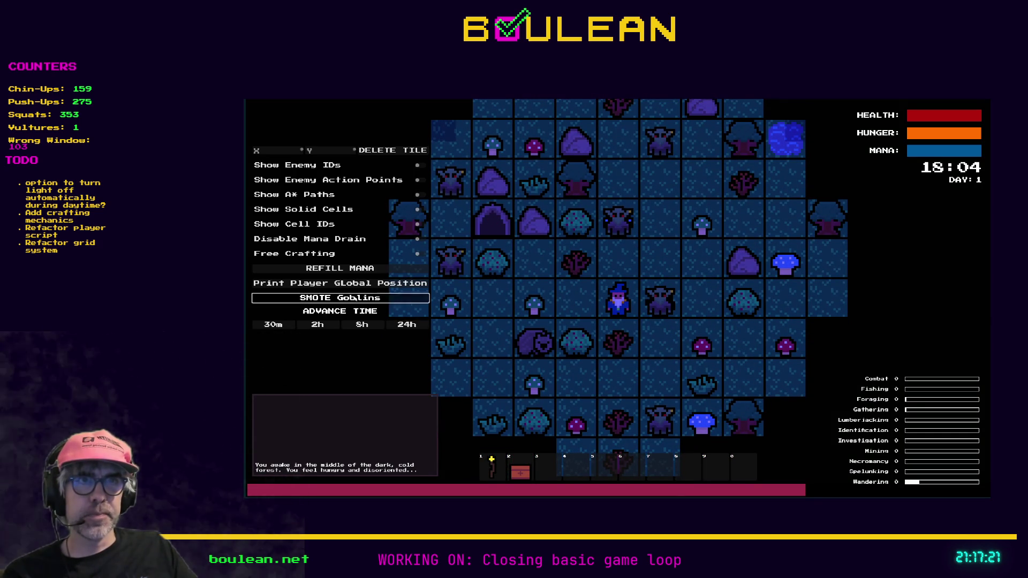
{"action": "left_click", "coordinate": [396, 298]}
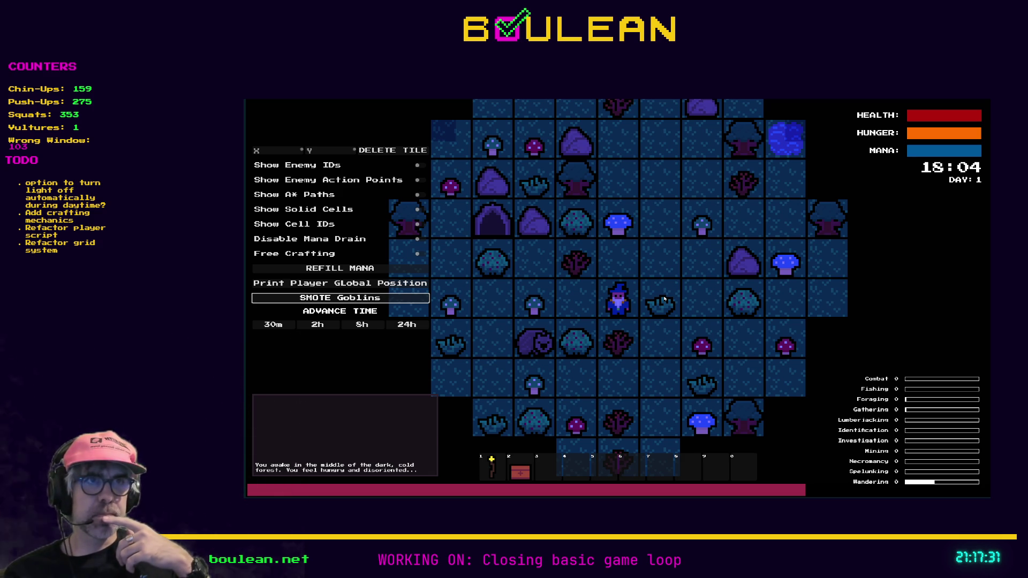
{"action": "left_click", "coordinate": [664, 299]}
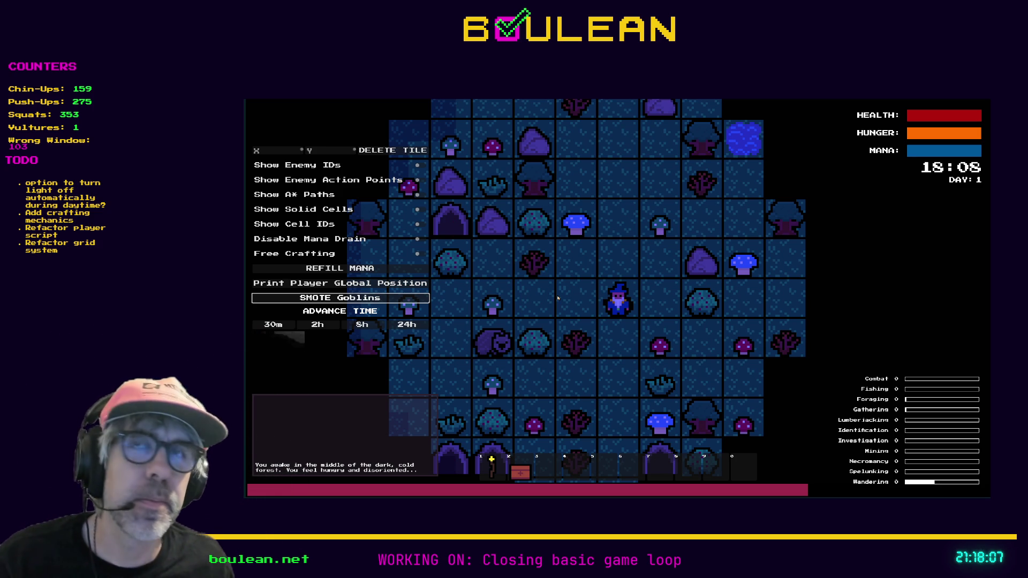
Step: Step the wizard west and north, then set the camp fire down beside him
{"action": "key", "text": "Left"}
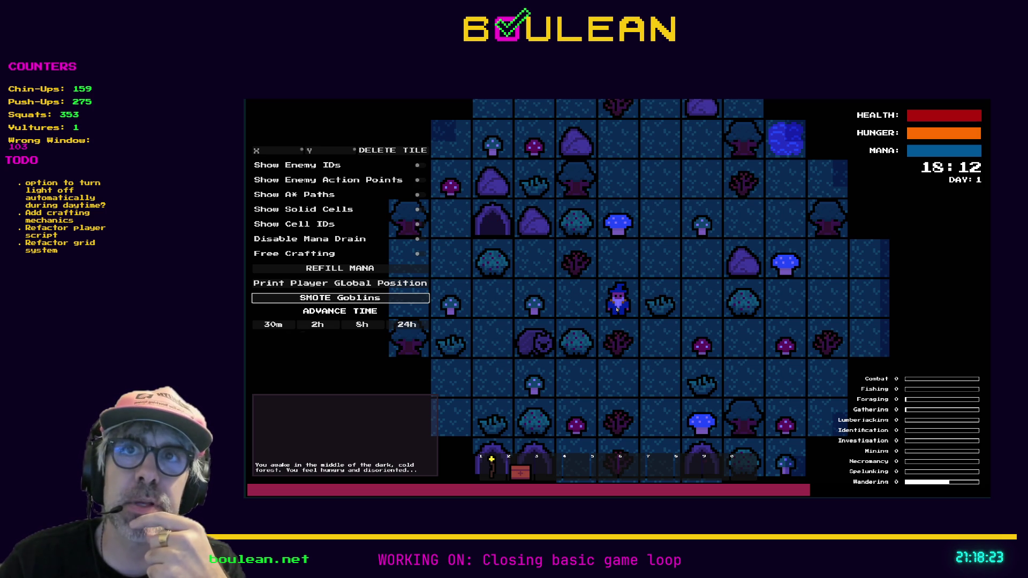
{"action": "key", "text": "w"}
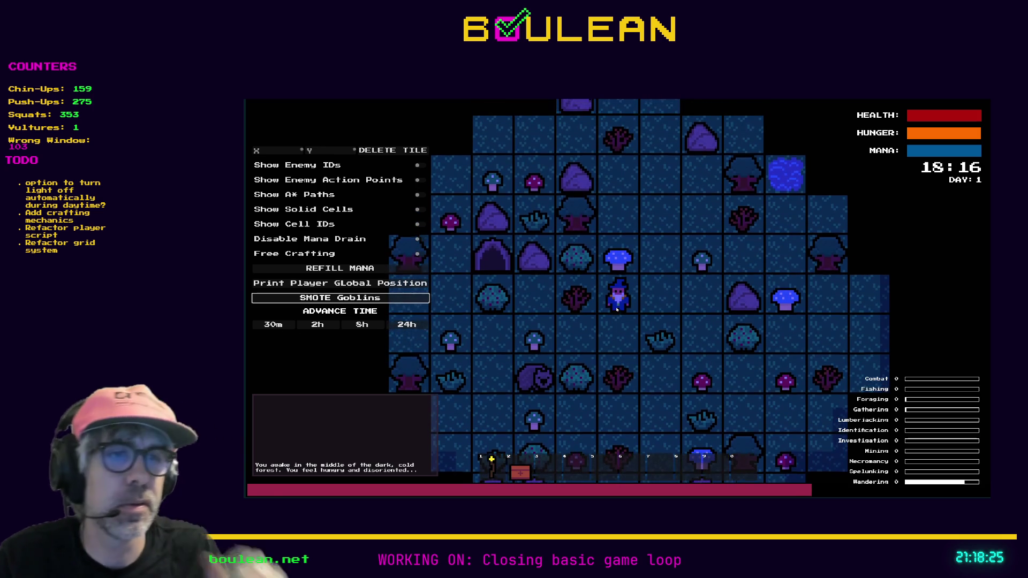
{"action": "key", "text": "2"}
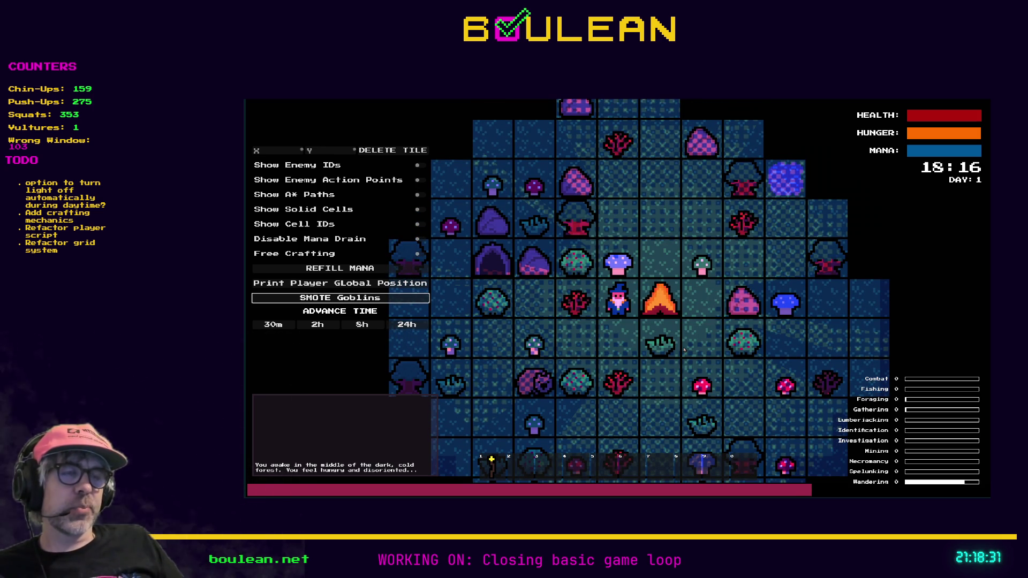
Step: Craft another Chest and place it on the tile below the wizard, where it shows as a campfire
{"action": "key", "text": "c"}
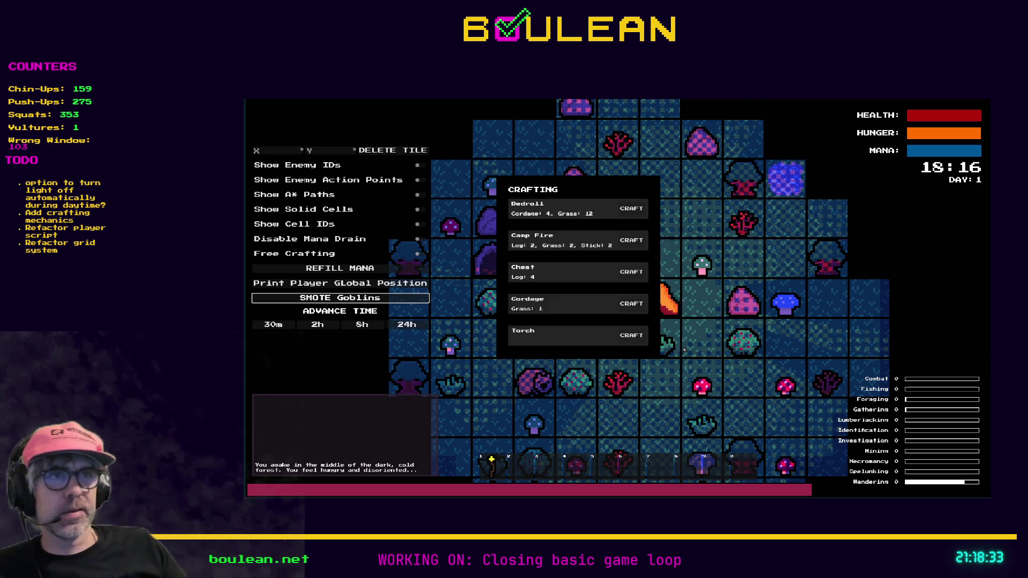
{"action": "left_click", "coordinate": [631, 271]}
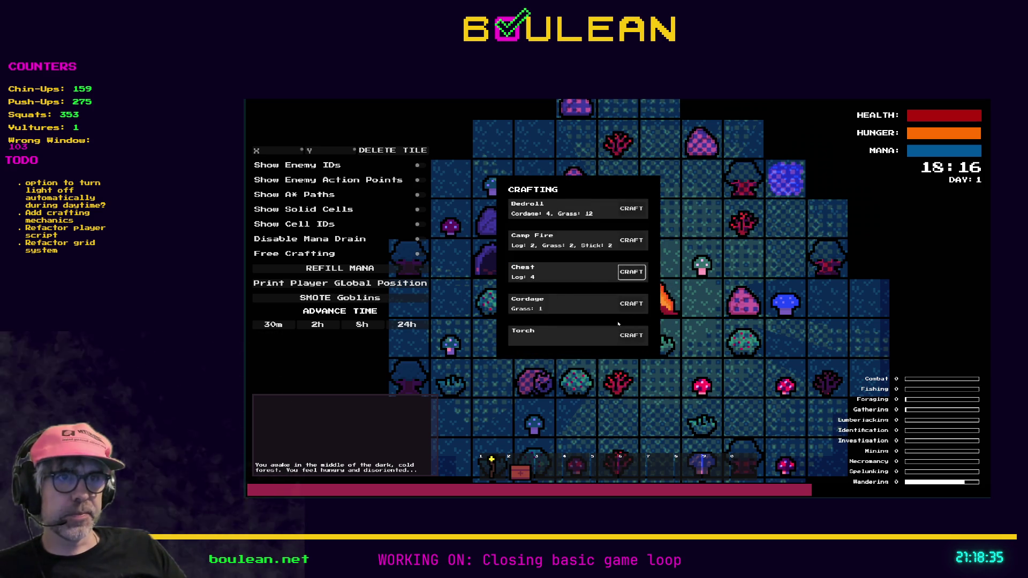
{"action": "key", "text": "c"}
{"action": "key", "text": "2"}
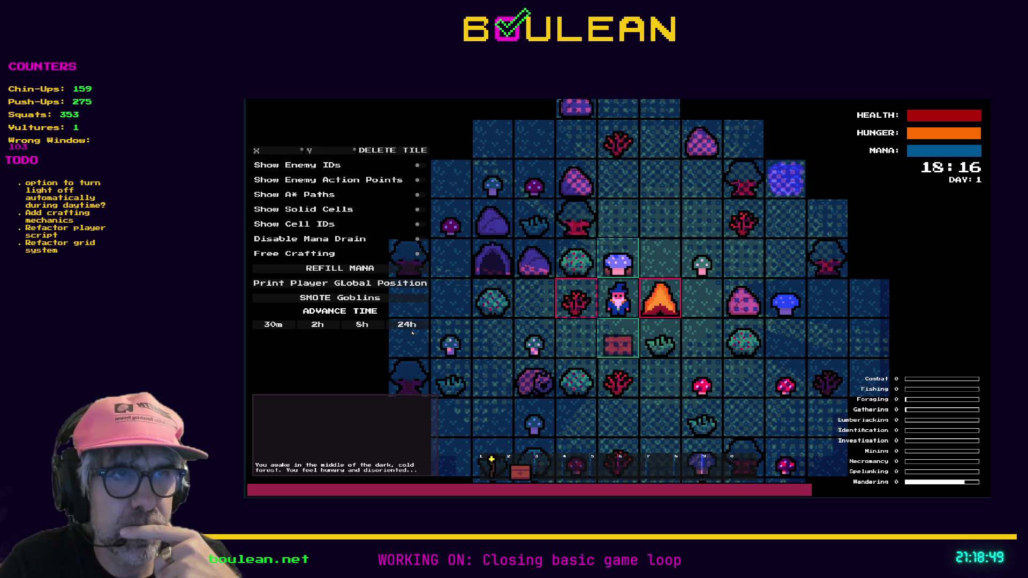
{"action": "key", "text": "2"}
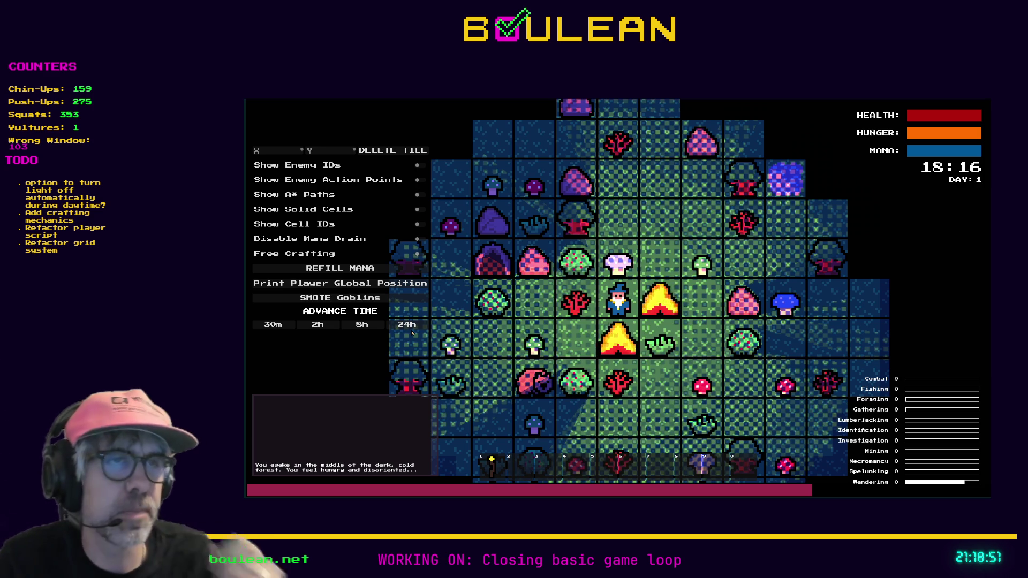
Step: Quit the game, open camp_fire_structure.gd, then its parent script player_structure.gd
{"action": "key", "text": "Escape"}
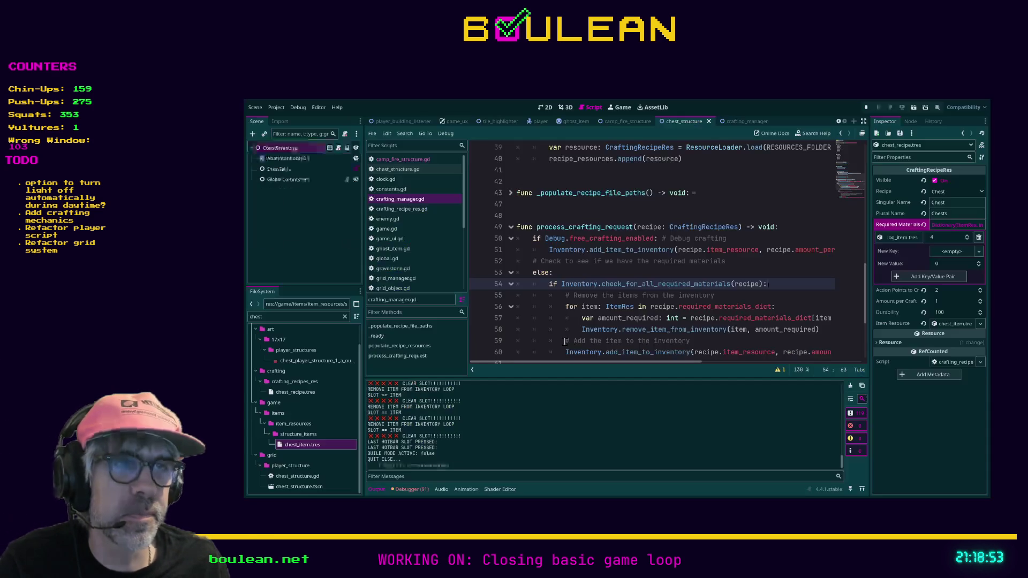
{"action": "left_click", "coordinate": [546, 319]}
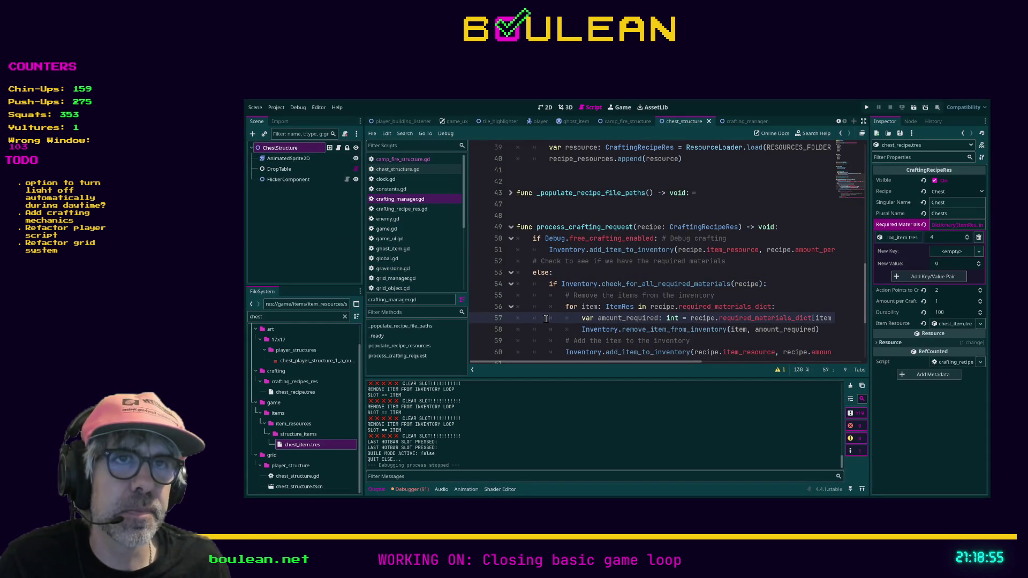
{"action": "left_click", "coordinate": [403, 160]}
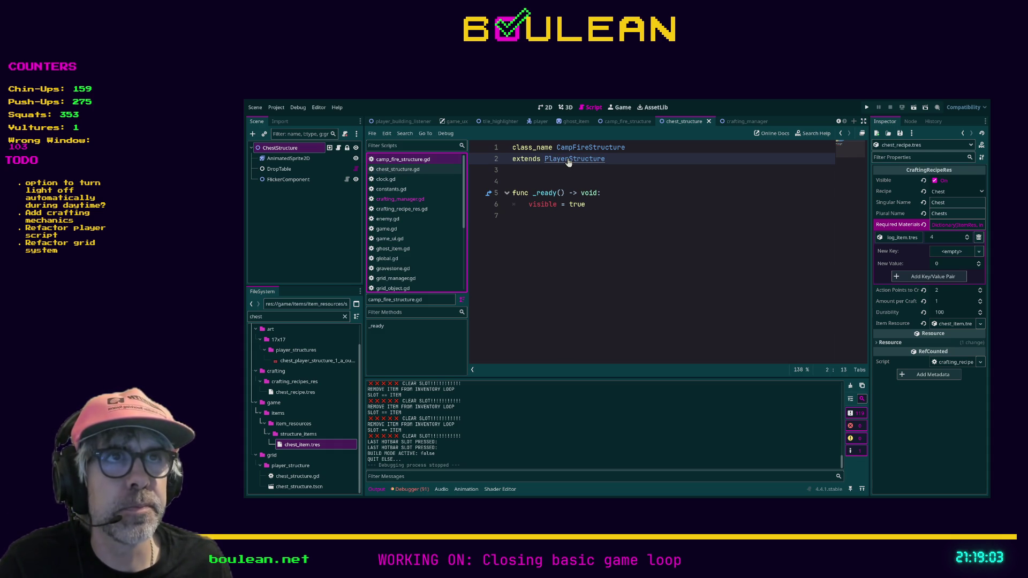
{"action": "left_click", "coordinate": [548, 159], "text": "ctrl"}
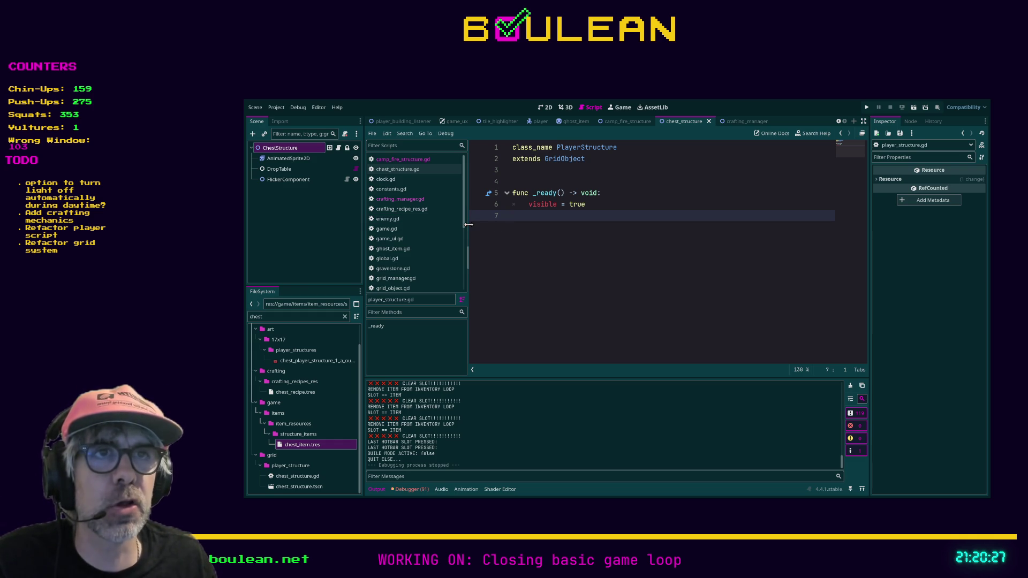
Step: Widen the code area and browse the GridObject script and camp_fire_structure.gd
{"action": "left_click_drag", "start_coordinate": [469, 224], "coordinate": [458, 228]}
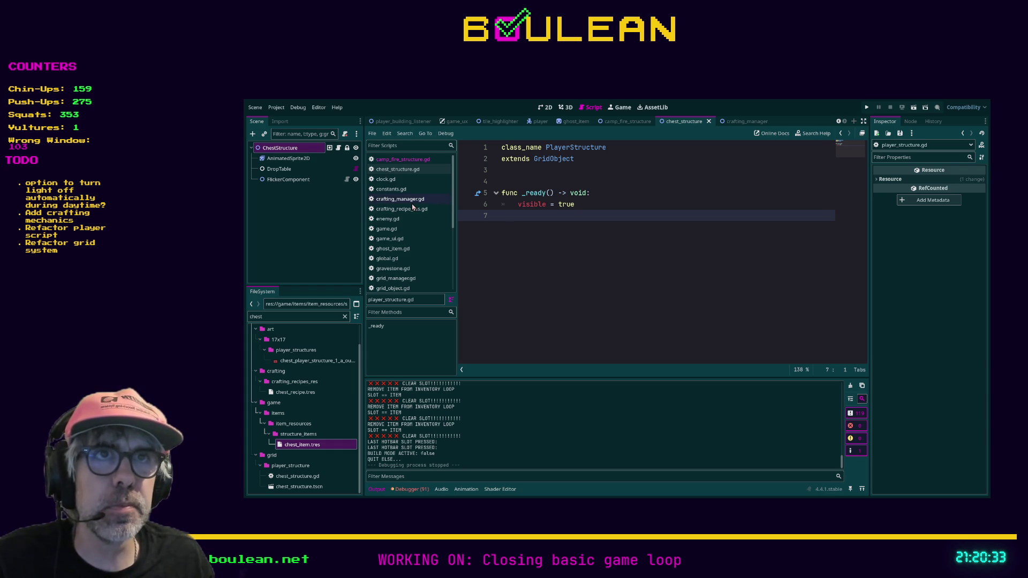
{"action": "left_click", "coordinate": [554, 160], "text": "ctrl"}
{"action": "scroll", "coordinate": [631, 236], "scroll_direction": "down", "scroll_amount": 4}
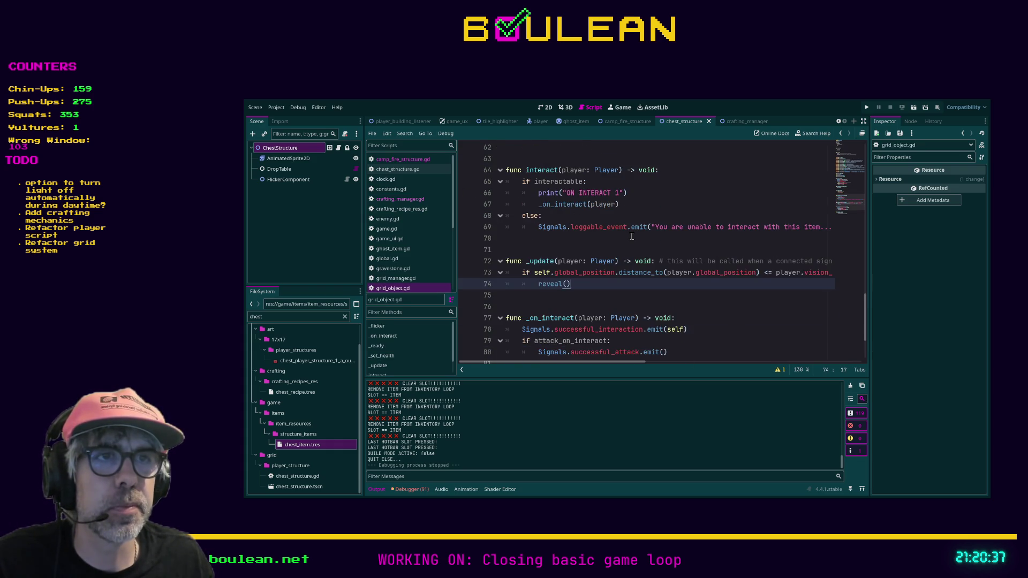
{"action": "left_click", "coordinate": [413, 160]}
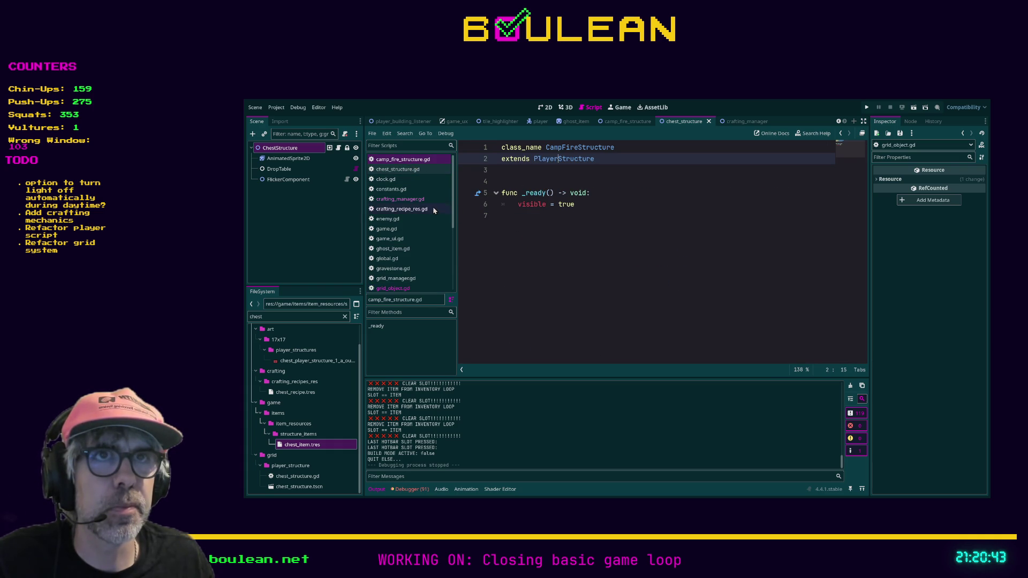
{"action": "scroll", "coordinate": [423, 221], "scroll_direction": "down", "scroll_amount": 3}
{"action": "scroll", "coordinate": [423, 223], "scroll_direction": "down", "scroll_amount": 3}
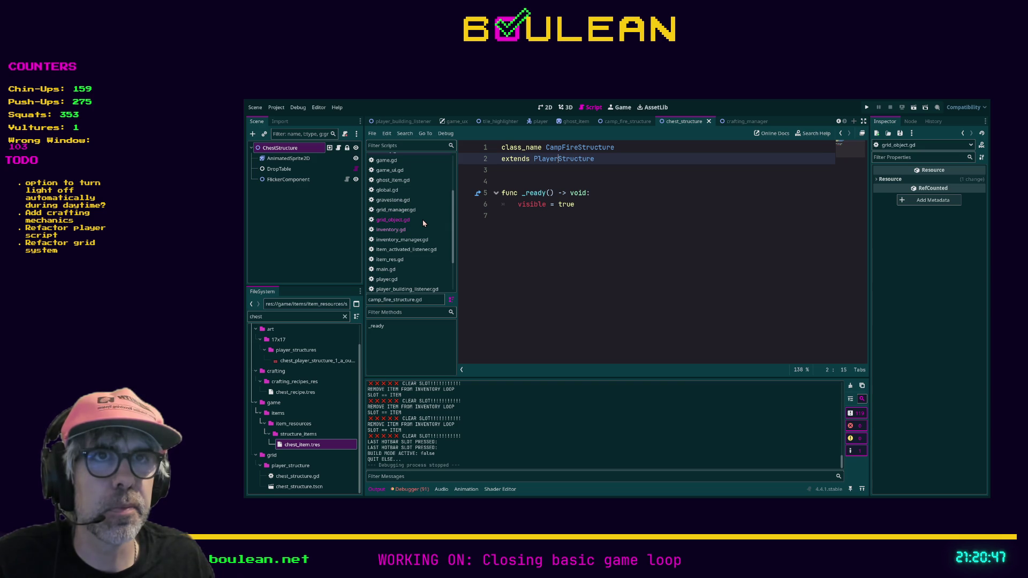
{"action": "scroll", "coordinate": [423, 222], "scroll_direction": "up", "scroll_amount": 5}
{"action": "scroll", "coordinate": [422, 219], "scroll_direction": "up", "scroll_amount": 2}
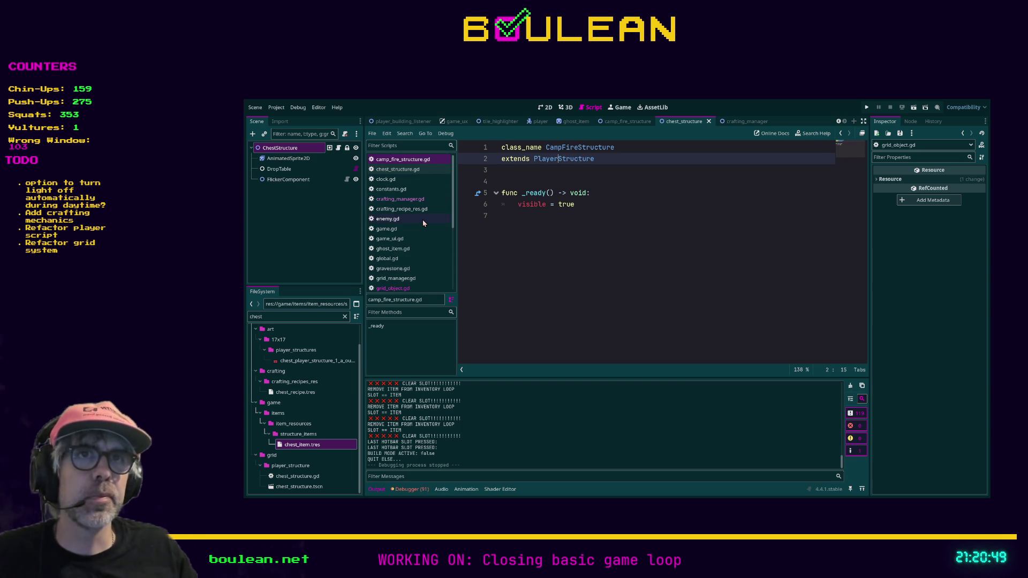
Step: Follow the PlayerStructure and GridObject definitions, then open item_activated_listener.gd
{"action": "left_click", "coordinate": [544, 159], "text": "ctrl"}
{"action": "left_click", "coordinate": [542, 160], "text": "ctrl"}
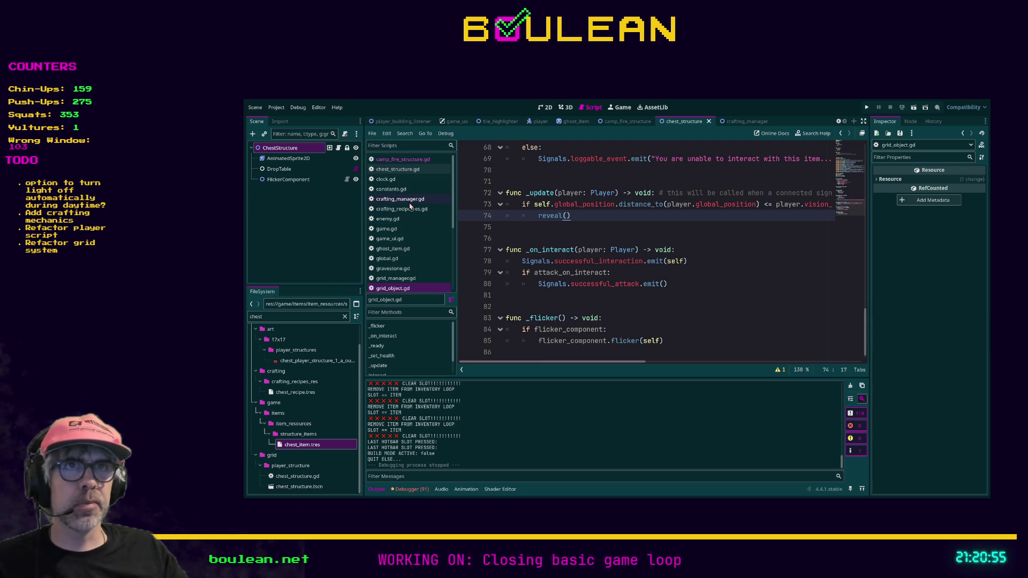
{"action": "scroll", "coordinate": [410, 206], "scroll_direction": "down", "scroll_amount": 3}
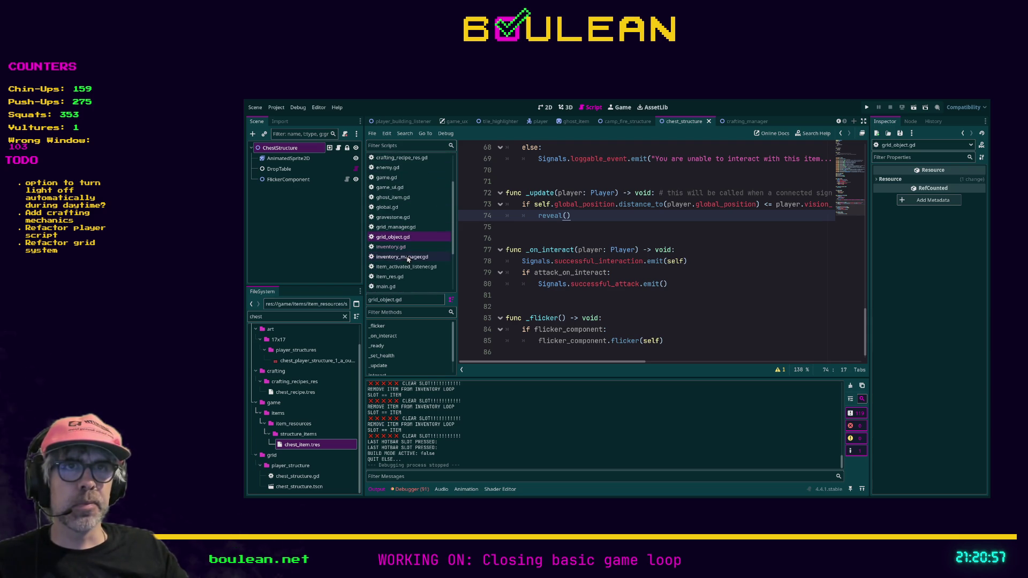
{"action": "left_click", "coordinate": [406, 267]}
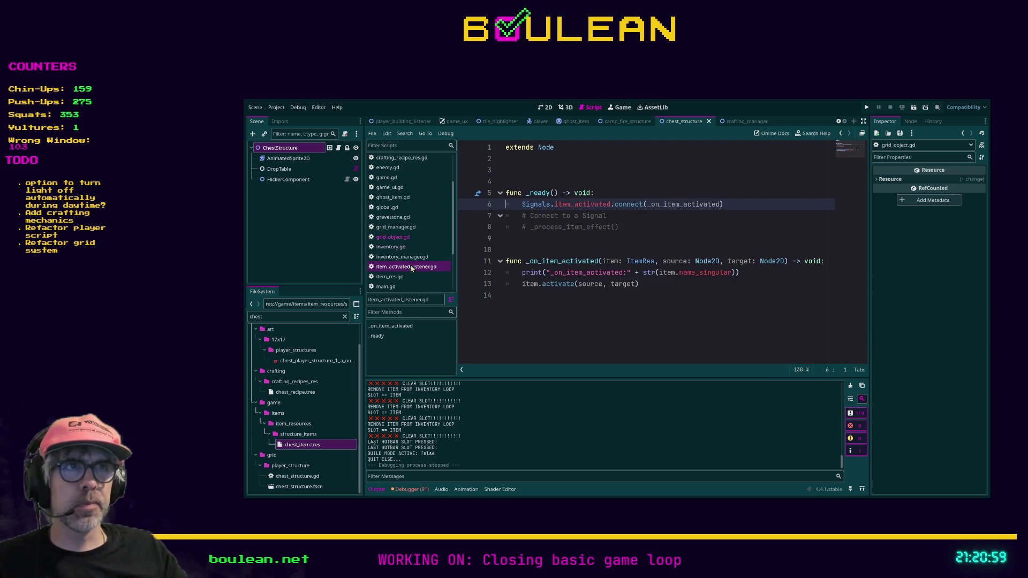
Step: Search the project for item_activated and jump to its connect calls and _on_item_activated handler
{"action": "left_click", "coordinate": [653, 233]}
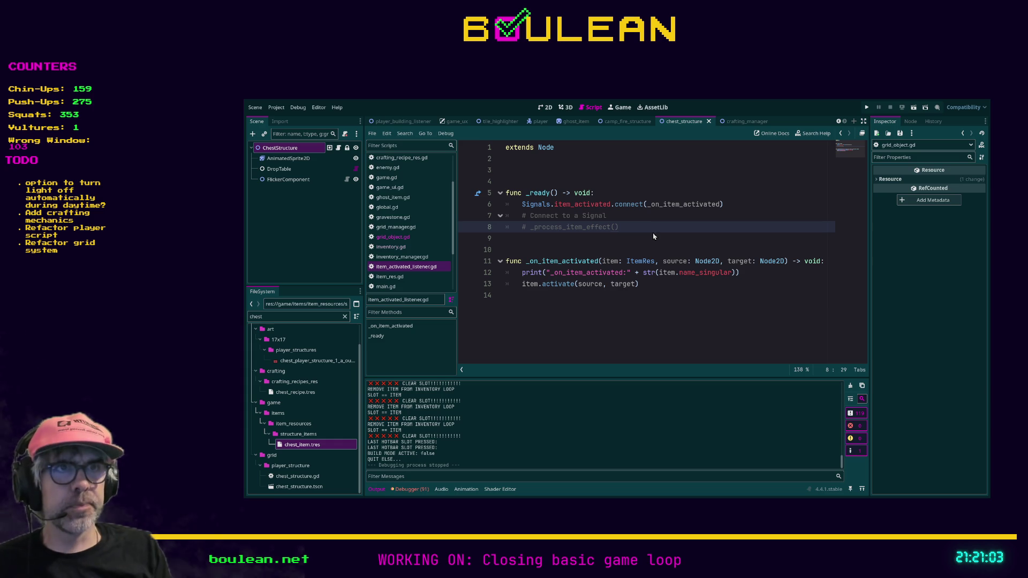
{"action": "key", "text": "ctrl+shift+f"}
{"action": "key", "text": "Return"}
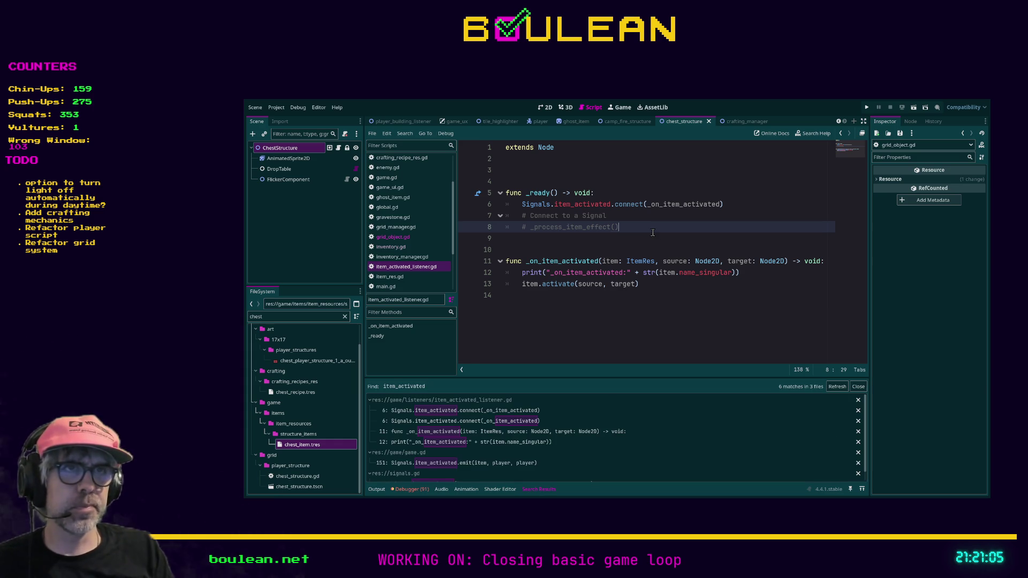
{"action": "left_click", "coordinate": [515, 411]}
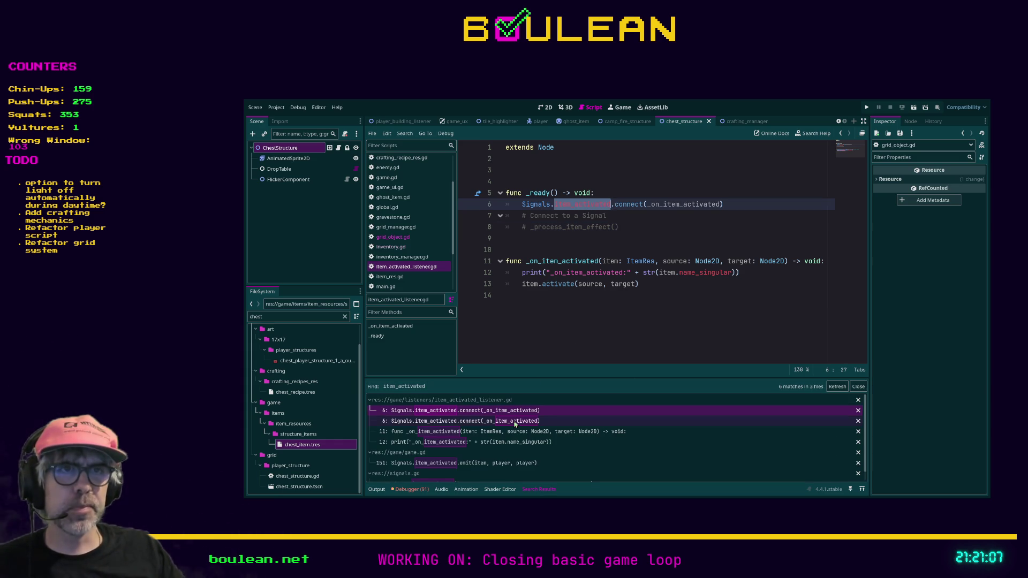
{"action": "left_click", "coordinate": [515, 422]}
{"action": "left_click", "coordinate": [509, 432]}
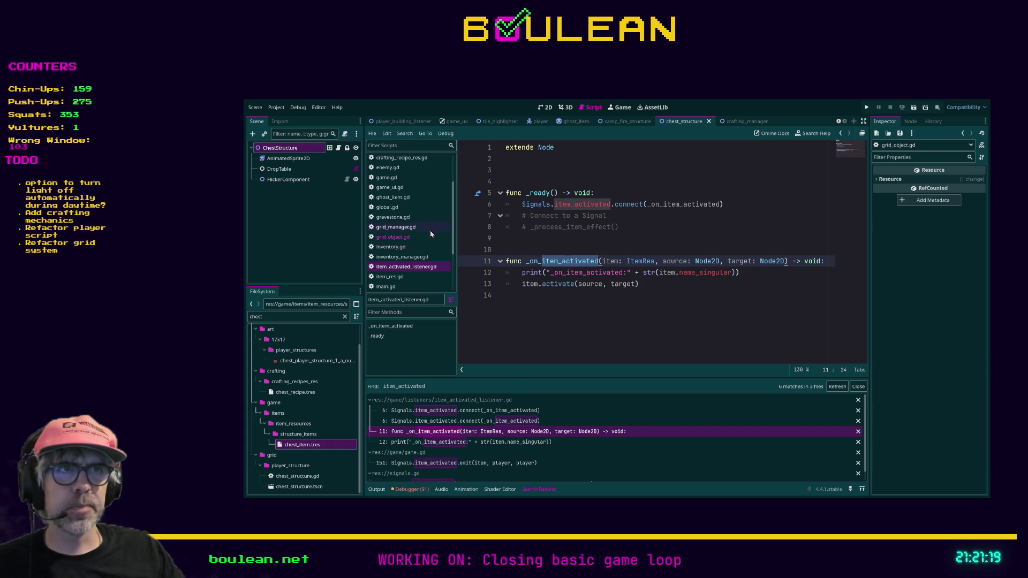
Step: Change the FileSystem filter from the chest search to item_res
{"action": "left_click", "coordinate": [334, 316]}
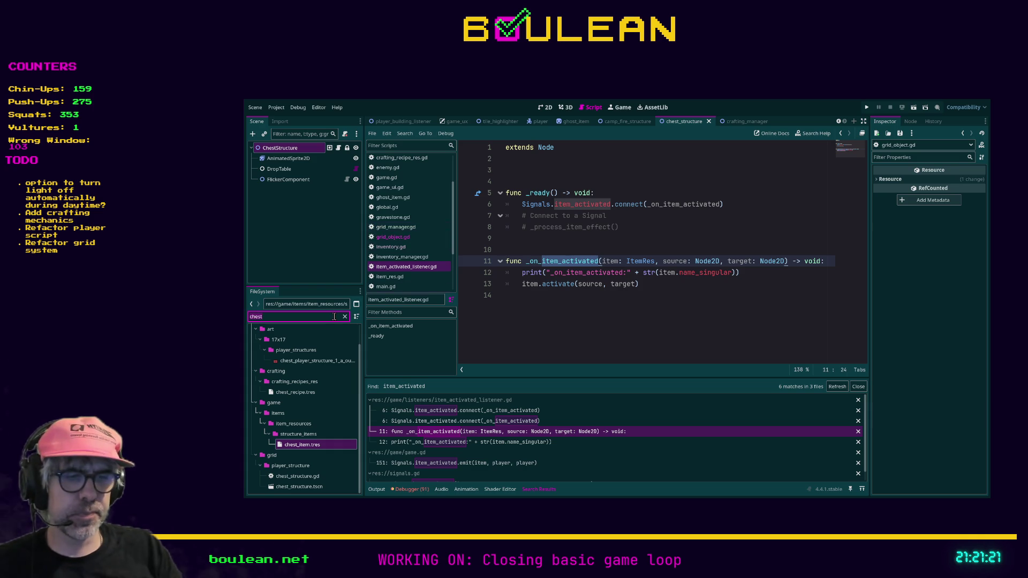
{"action": "key", "text": "BackSpace"}
{"action": "key", "text": "BackSpace"}
{"action": "key", "text": "BackSpace"}
{"action": "type", "text": "item_"}
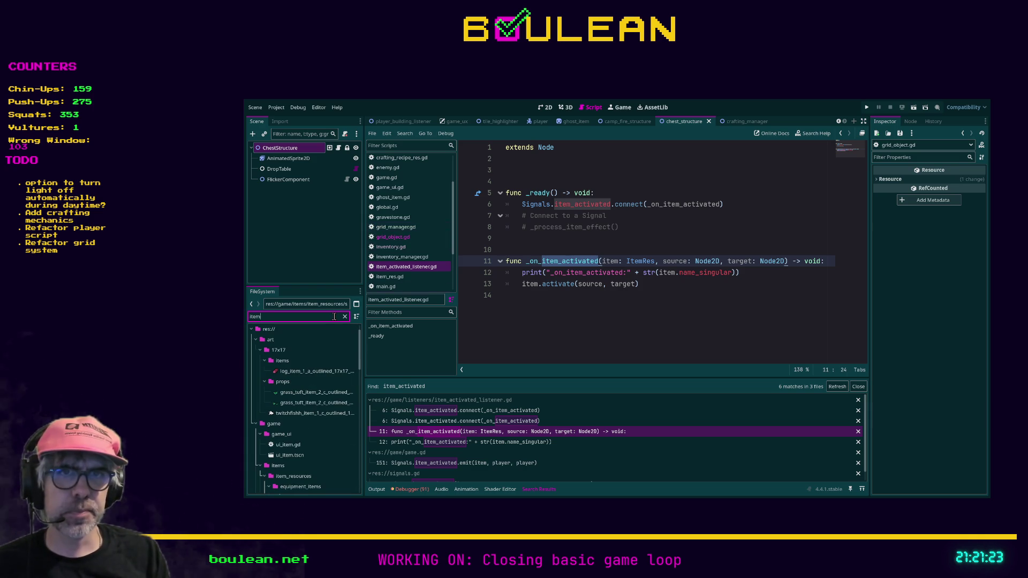
{"action": "type", "text": "res"}
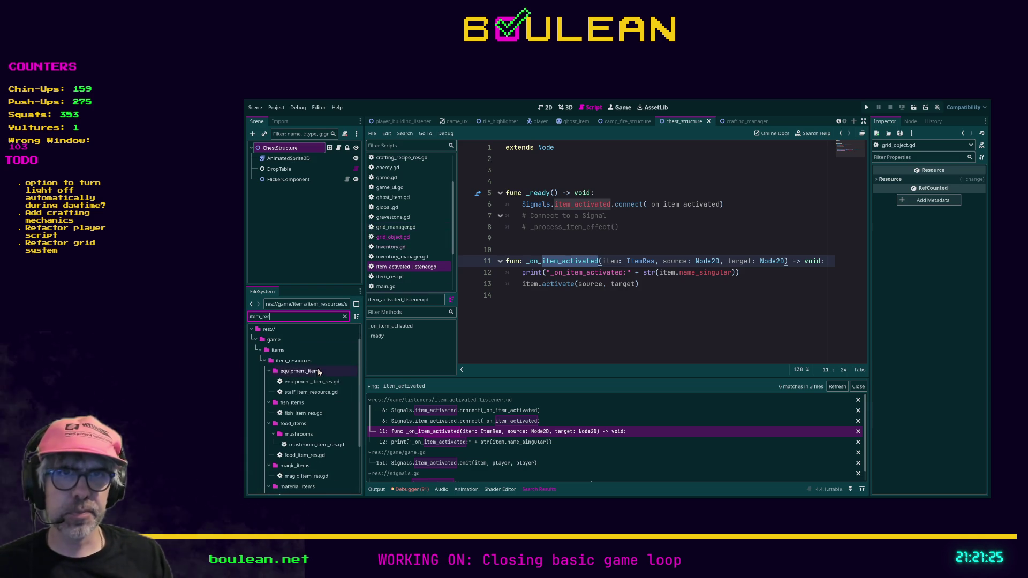
{"action": "key", "text": "Left"}
{"action": "key", "text": "Left"}
{"action": "key", "text": "Left"}
{"action": "key", "text": "BackSpace"}
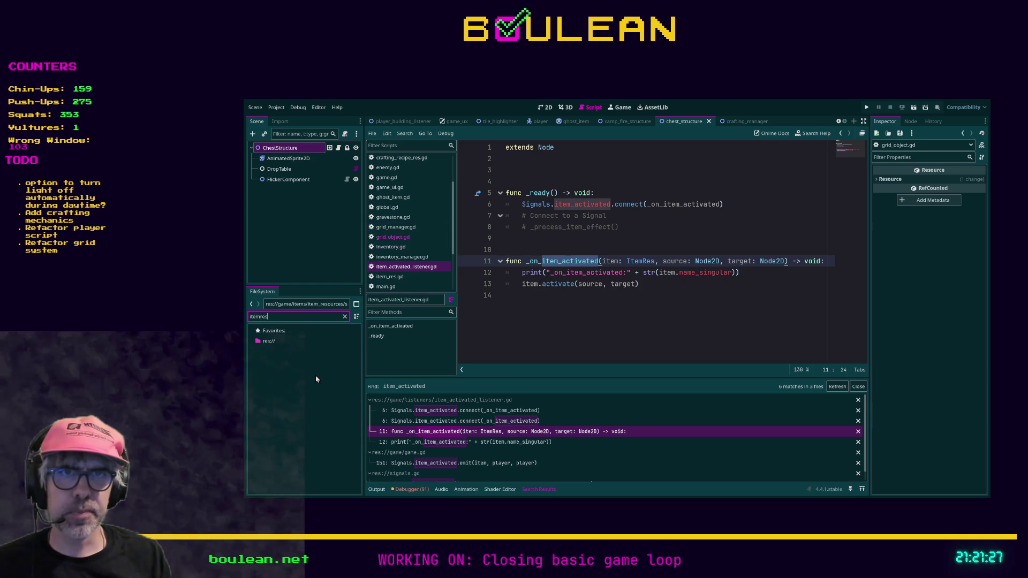
{"action": "type", "text": "_"}
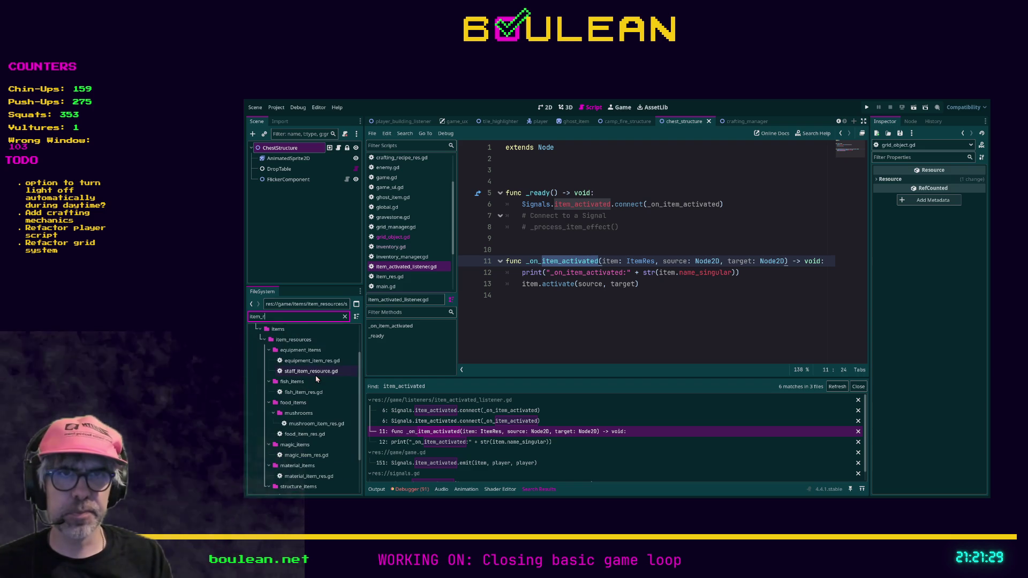
Step: Follow ItemRes to item_res.gd and scroll to its activate function
{"action": "left_click", "coordinate": [536, 295]}
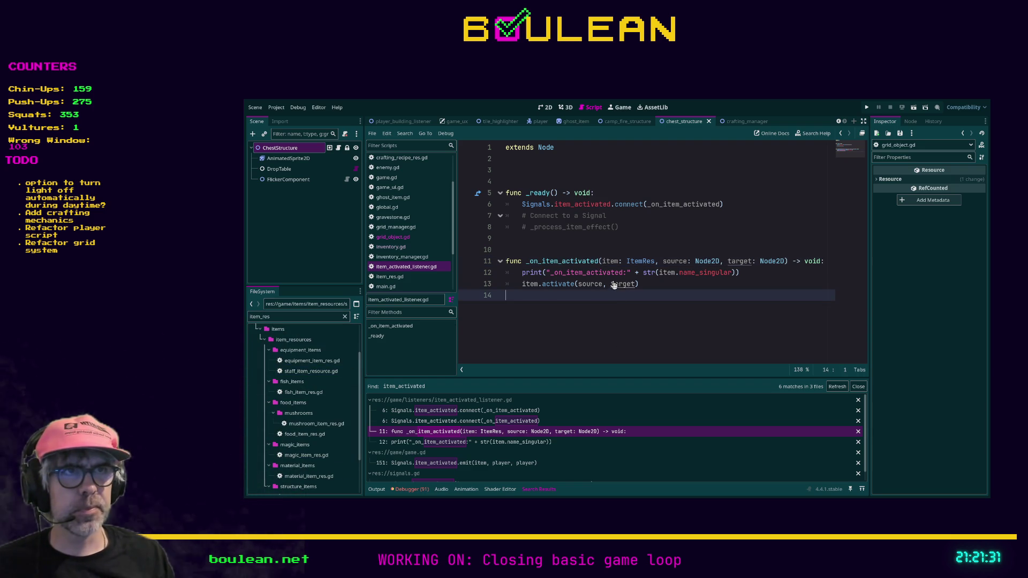
{"action": "left_click", "coordinate": [637, 261], "text": "ctrl"}
{"action": "scroll", "coordinate": [637, 259], "scroll_direction": "up", "scroll_amount": 3}
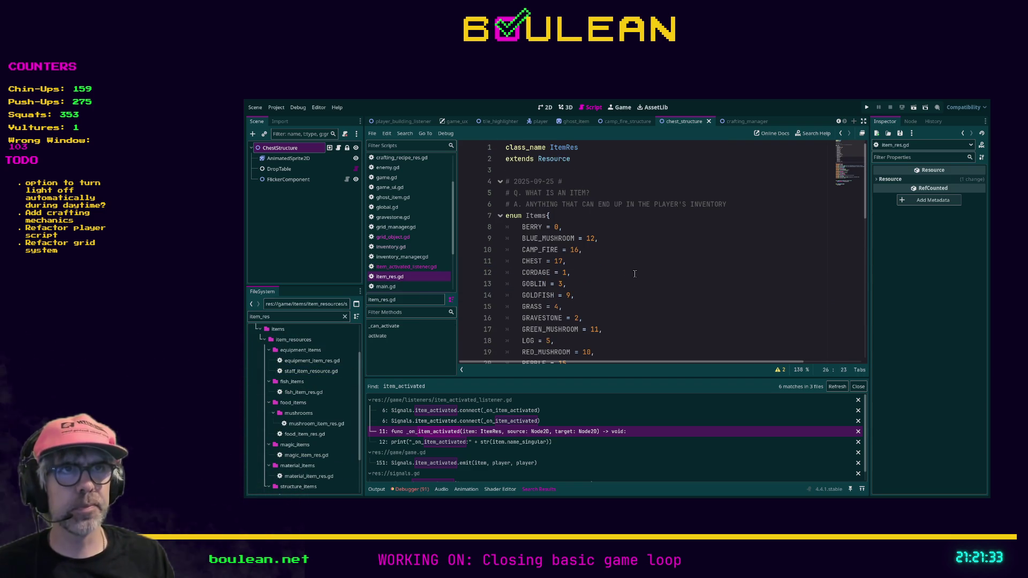
{"action": "scroll", "coordinate": [648, 271], "scroll_direction": "down", "scroll_amount": 9}
{"action": "scroll", "coordinate": [652, 279], "scroll_direction": "down", "scroll_amount": 3}
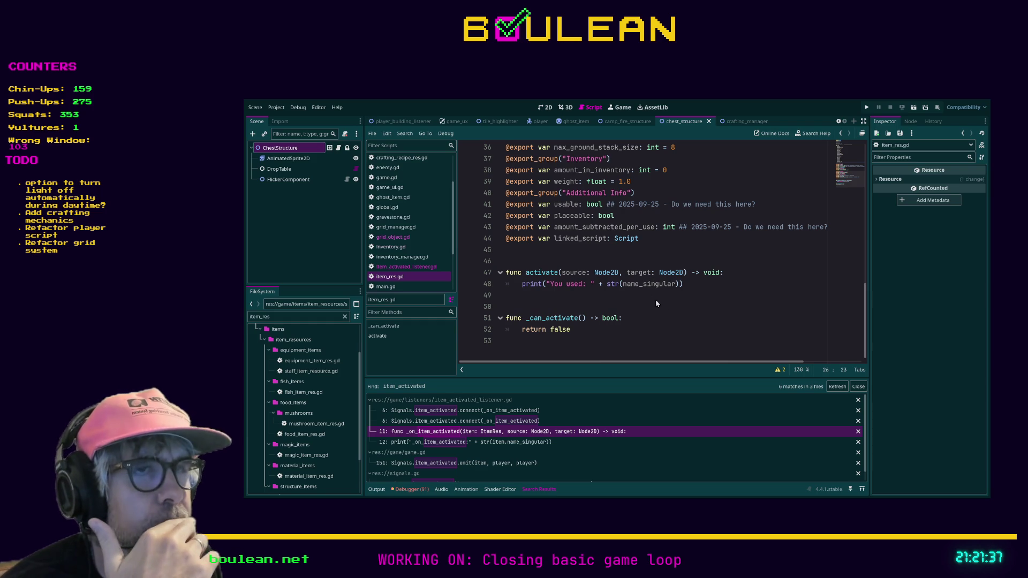
{"action": "scroll", "coordinate": [599, 297], "scroll_direction": "up", "scroll_amount": 12}
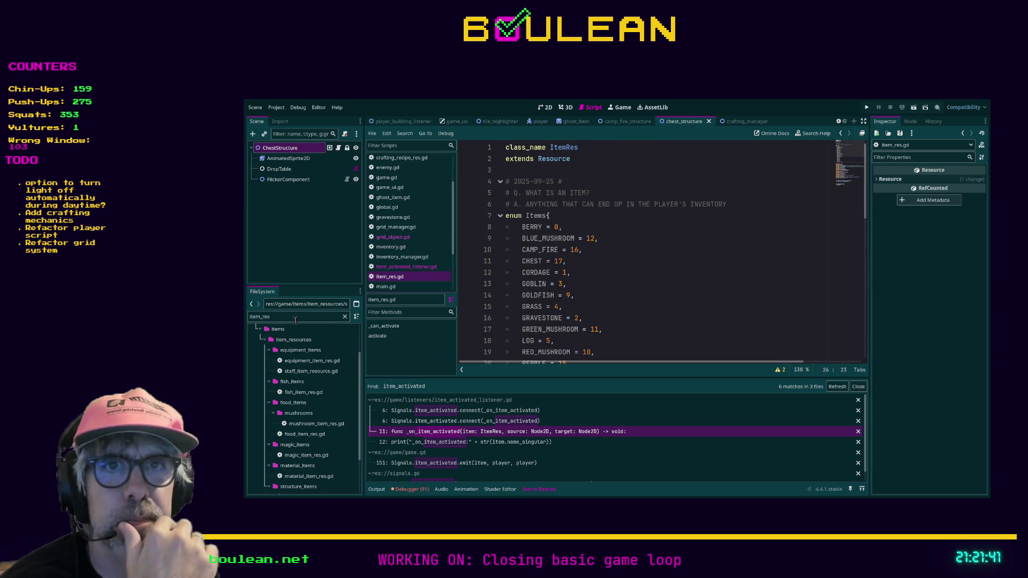
Step: Clear the file filter, open structure_items and select camp_fire_item.tres to inspect it
{"action": "left_click", "coordinate": [292, 342]}
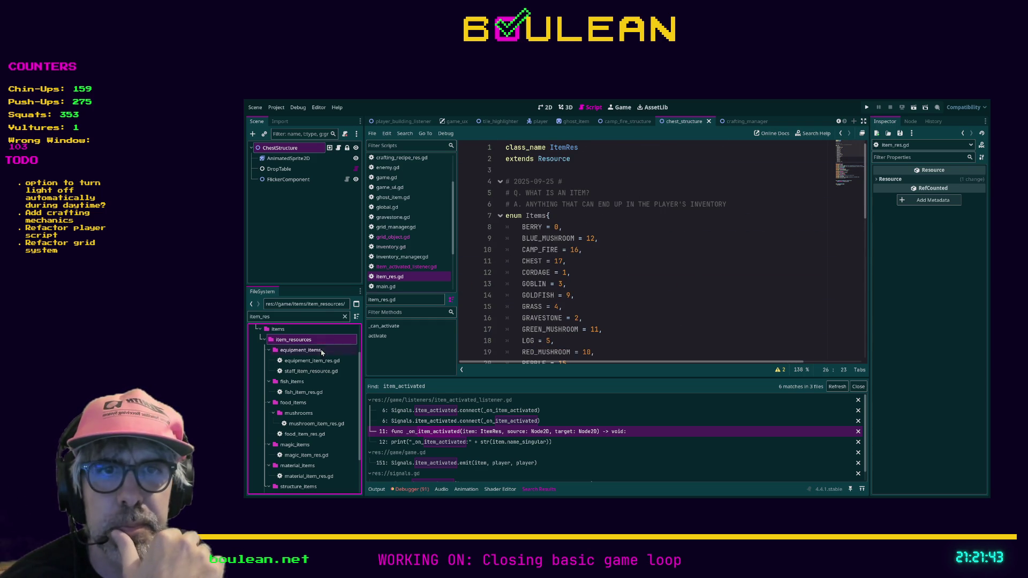
{"action": "scroll", "coordinate": [327, 356], "scroll_direction": "down", "scroll_amount": 5}
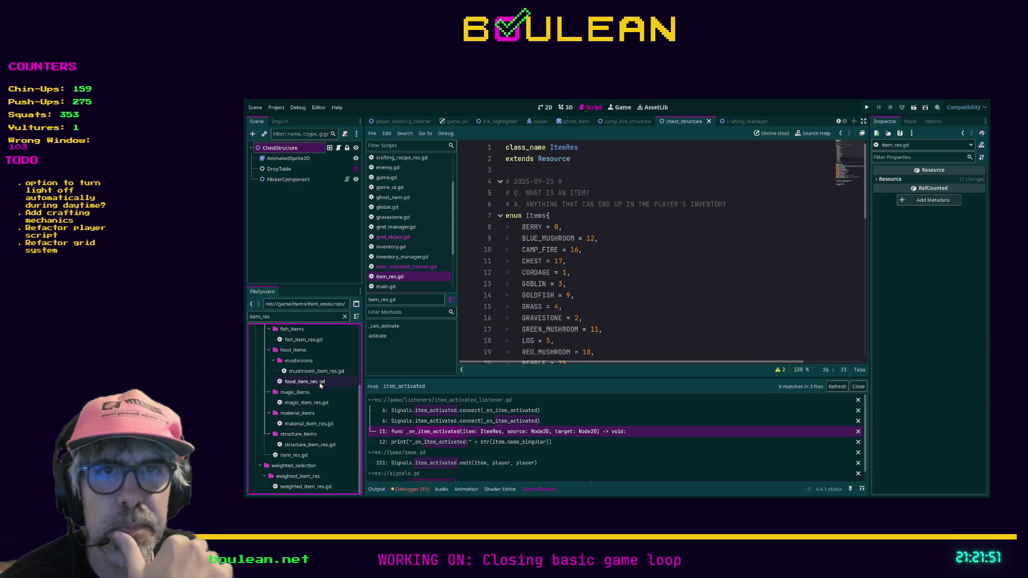
{"action": "scroll", "coordinate": [320, 385], "scroll_direction": "up", "scroll_amount": 4}
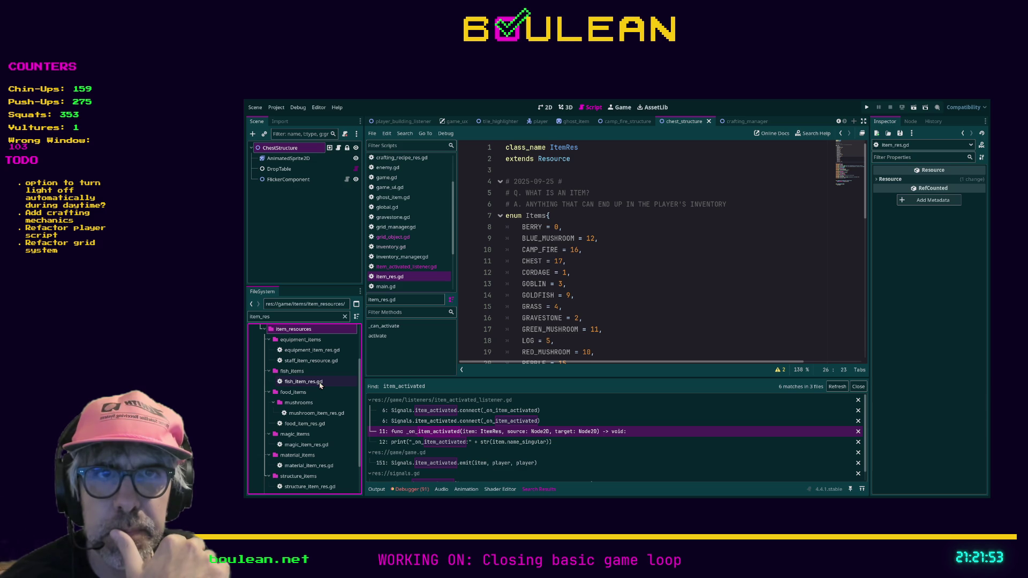
{"action": "scroll", "coordinate": [315, 379], "scroll_direction": "down", "scroll_amount": 4}
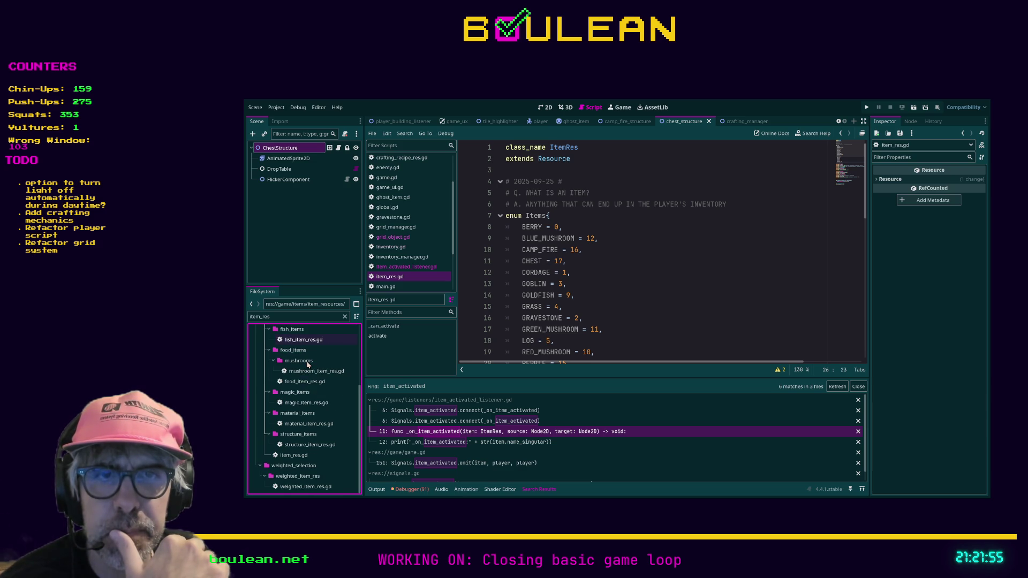
{"action": "left_click", "coordinate": [298, 435]}
{"action": "left_click", "coordinate": [345, 316]}
{"action": "scroll", "coordinate": [337, 354], "scroll_direction": "up", "scroll_amount": 3}
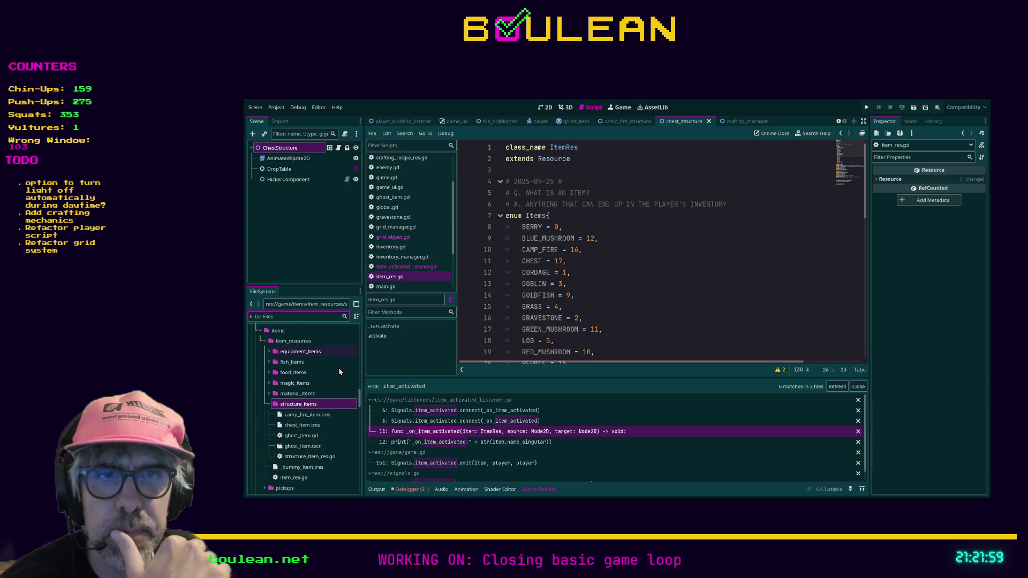
{"action": "left_click", "coordinate": [308, 415]}
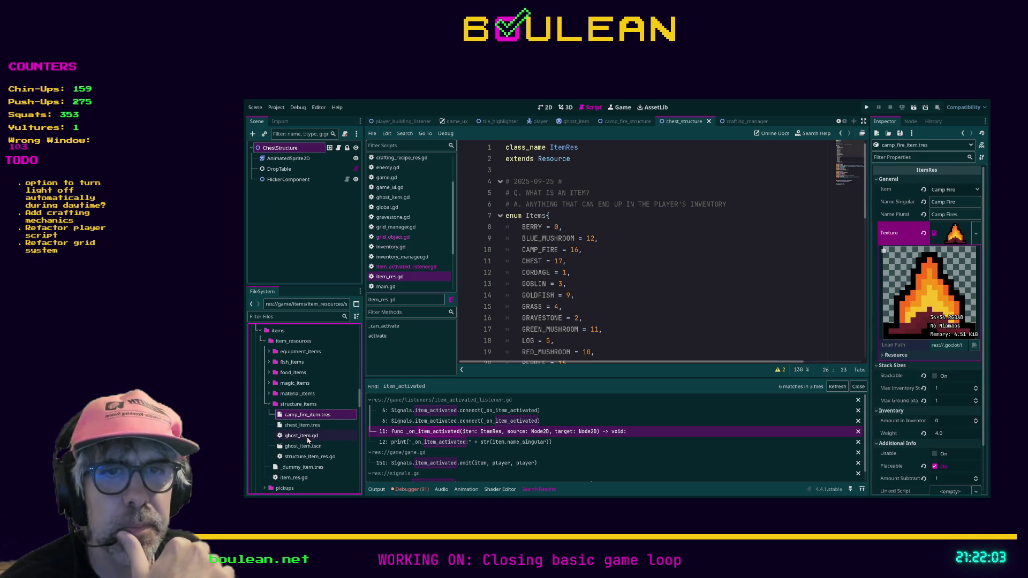
Step: Open structure_item_res.gd and read its activate and _can_activate build-mode logic
{"action": "double_click", "coordinate": [295, 458]}
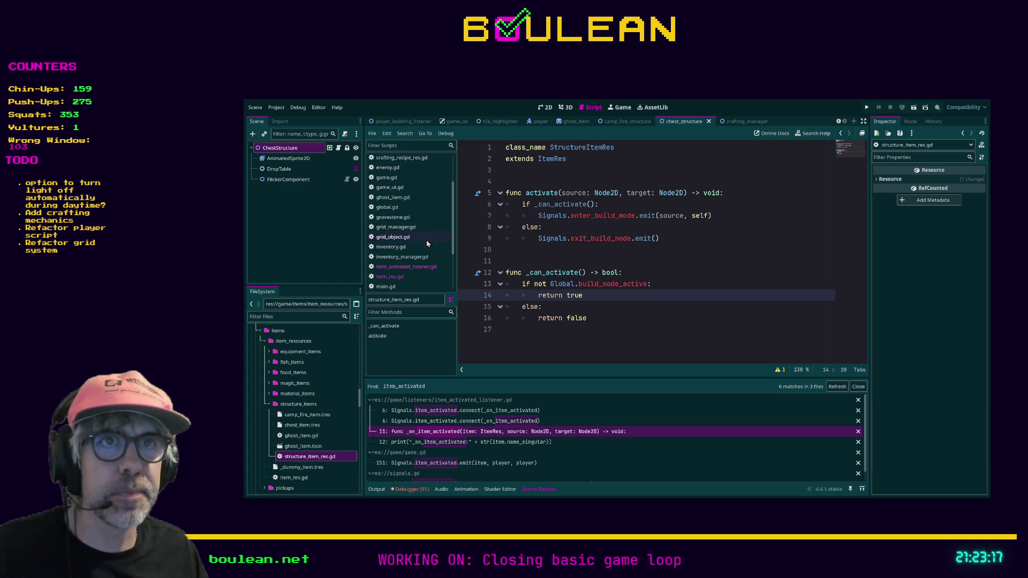
{"action": "scroll", "coordinate": [427, 240], "scroll_direction": "down", "scroll_amount": 2}
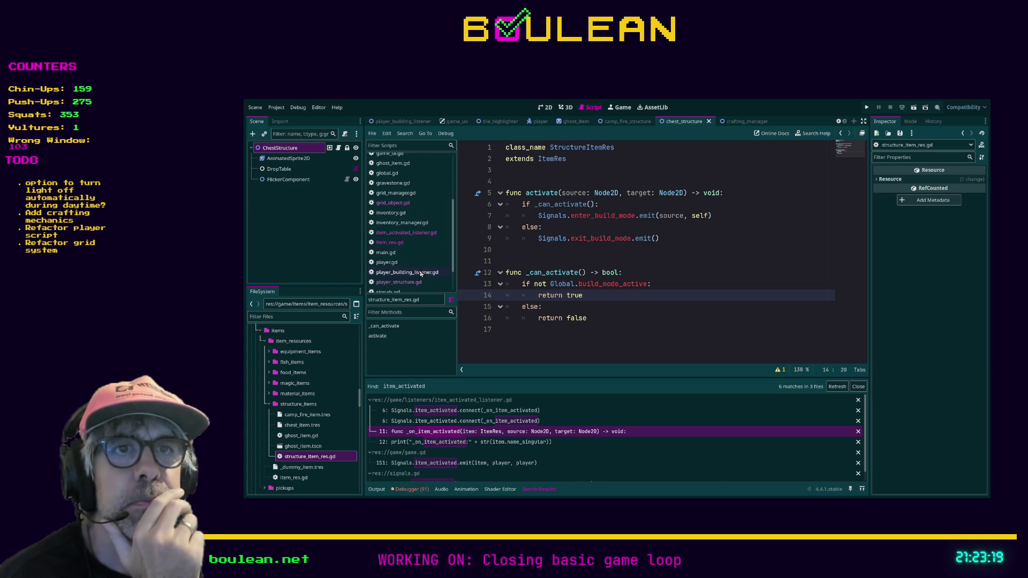
Step: Open player_building_listener.gd and scroll through its build-mode code
{"action": "left_click", "coordinate": [413, 274]}
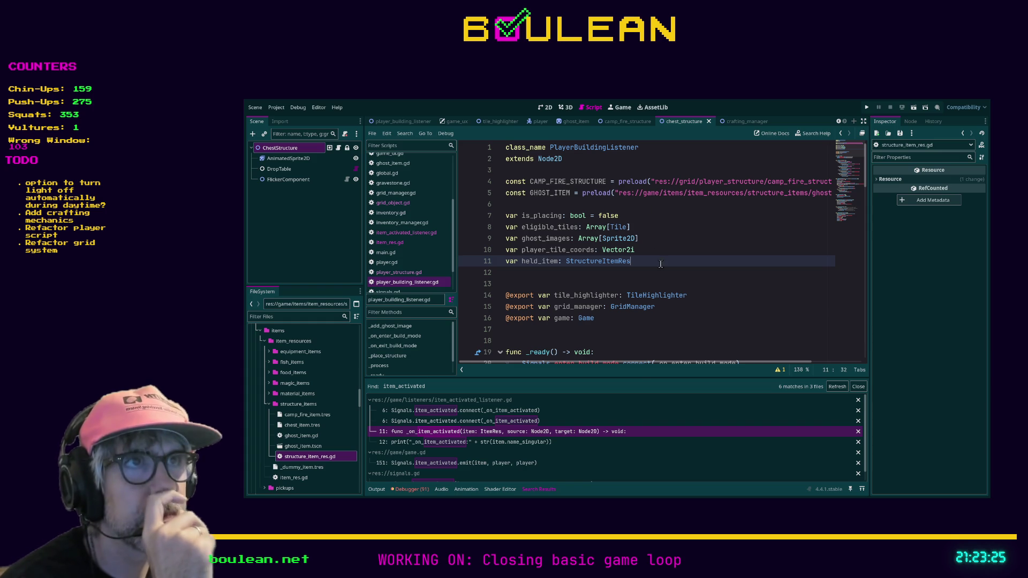
{"action": "mouse_move", "coordinate": [625, 363]}
{"action": "left_mouse_down"}
{"action": "mouse_move", "coordinate": [689, 358]}
{"action": "mouse_move", "coordinate": [567, 361]}
{"action": "left_mouse_up"}
{"action": "scroll", "coordinate": [588, 268], "scroll_direction": "down", "scroll_amount": 2}
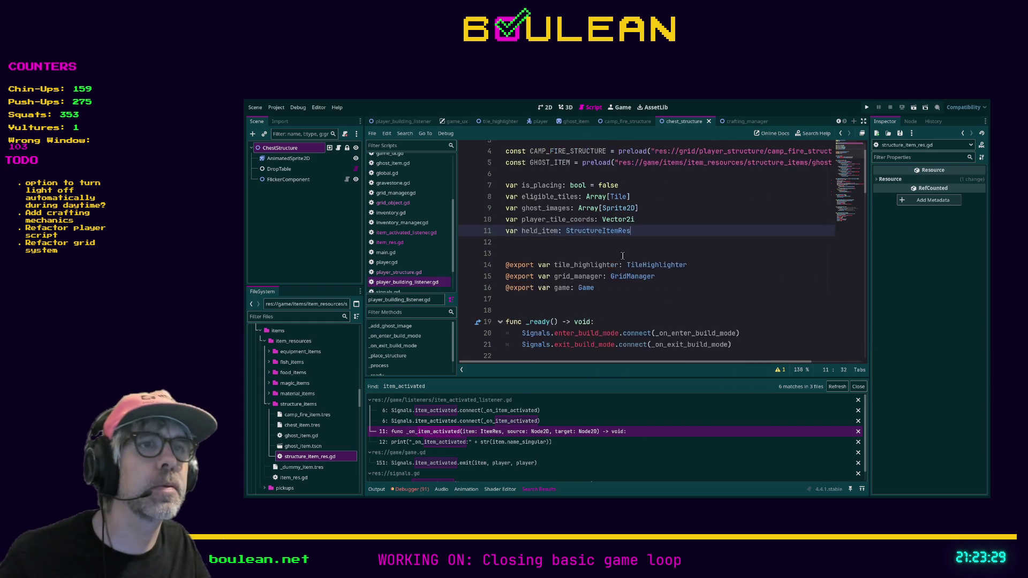
{"action": "scroll", "coordinate": [627, 230], "scroll_direction": "down", "scroll_amount": 2}
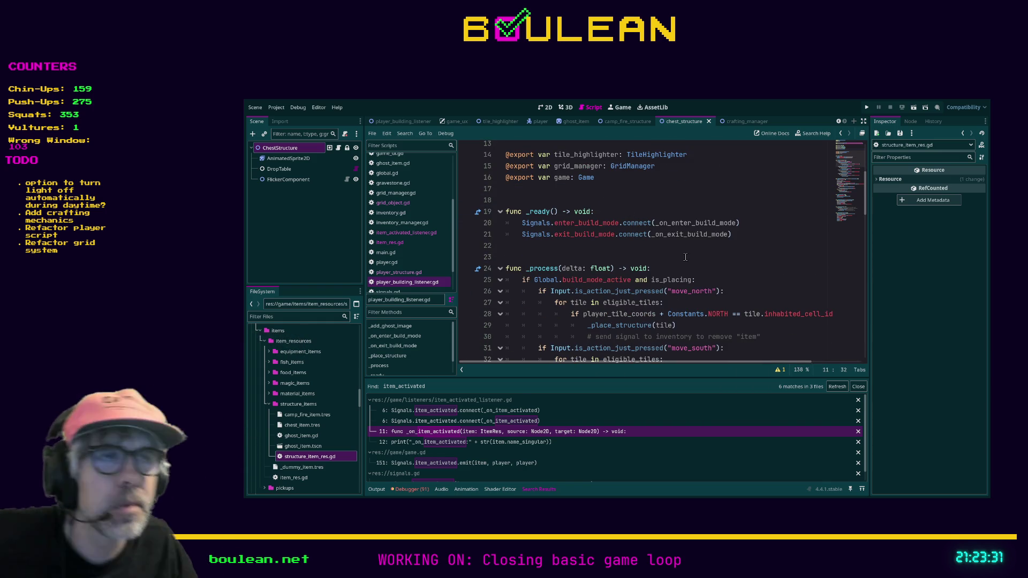
{"action": "scroll", "coordinate": [676, 280], "scroll_direction": "down", "scroll_amount": 2}
{"action": "scroll", "coordinate": [676, 280], "scroll_direction": "down", "scroll_amount": 5}
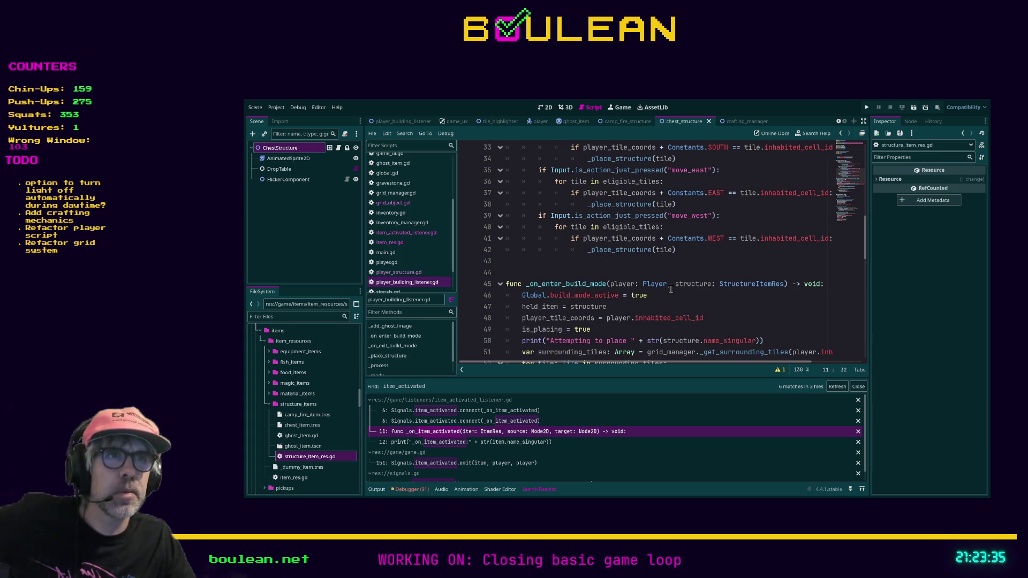
{"action": "scroll", "coordinate": [665, 302], "scroll_direction": "down", "scroll_amount": 1}
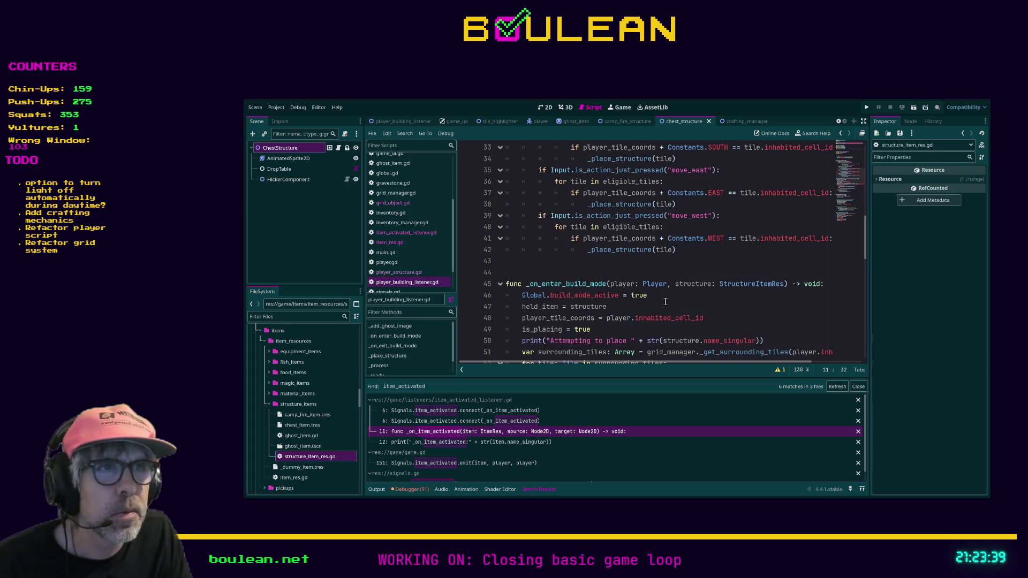
{"action": "scroll", "coordinate": [665, 302], "scroll_direction": "down", "scroll_amount": 1}
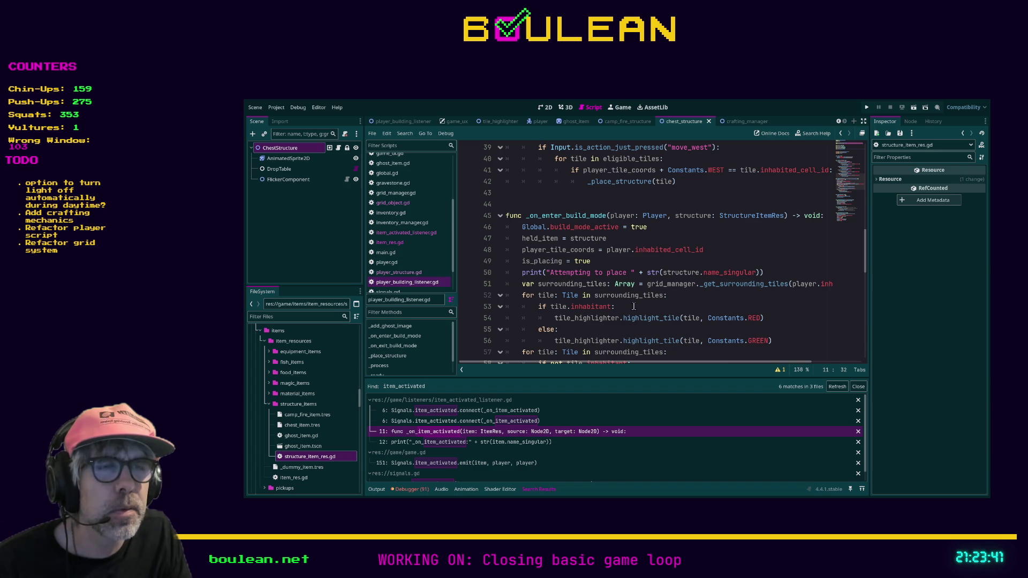
{"action": "scroll", "coordinate": [628, 303], "scroll_direction": "down", "scroll_amount": 1}
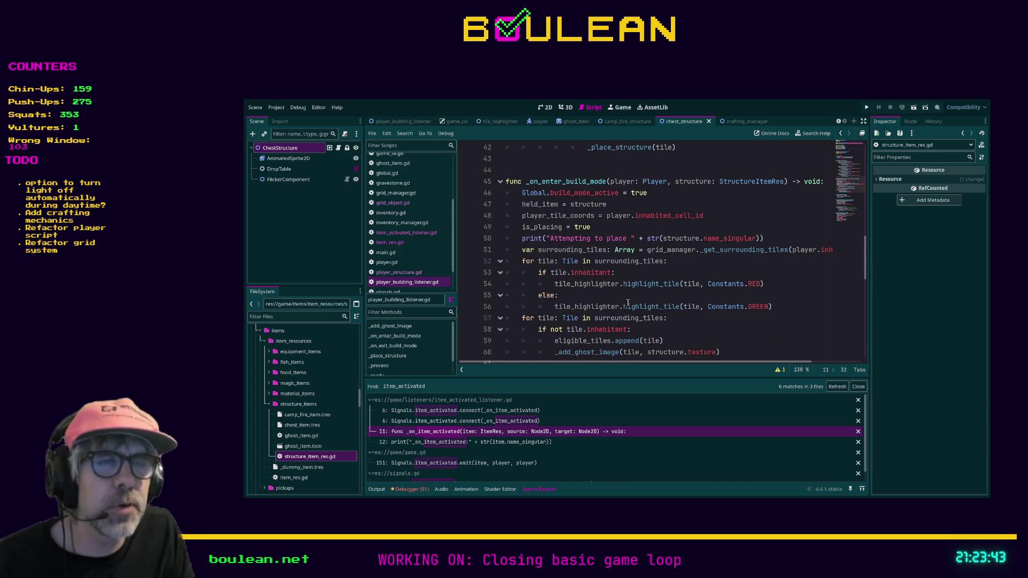
{"action": "scroll", "coordinate": [627, 301], "scroll_direction": "up", "scroll_amount": 3}
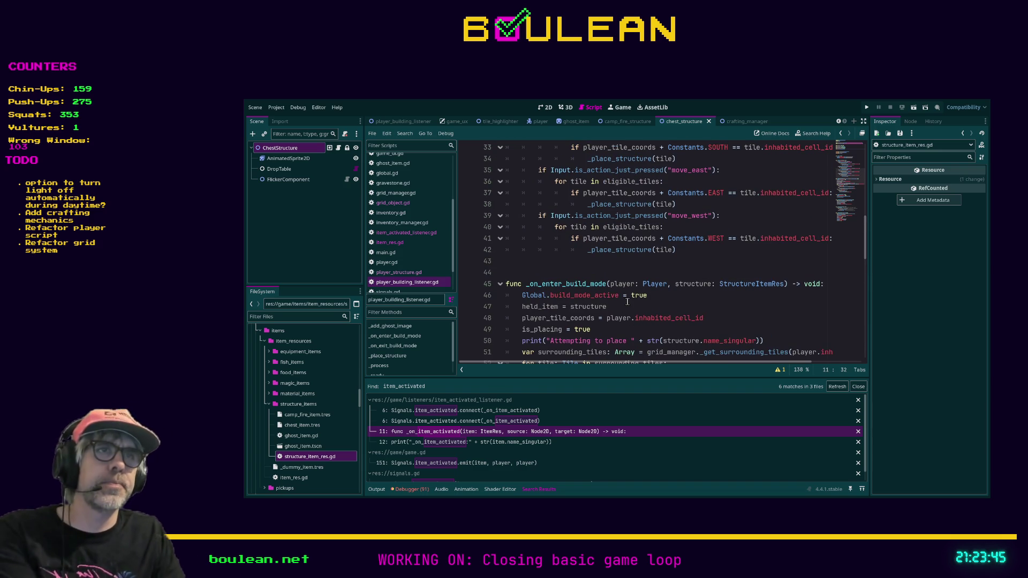
{"action": "scroll", "coordinate": [653, 313], "scroll_direction": "up", "scroll_amount": 1}
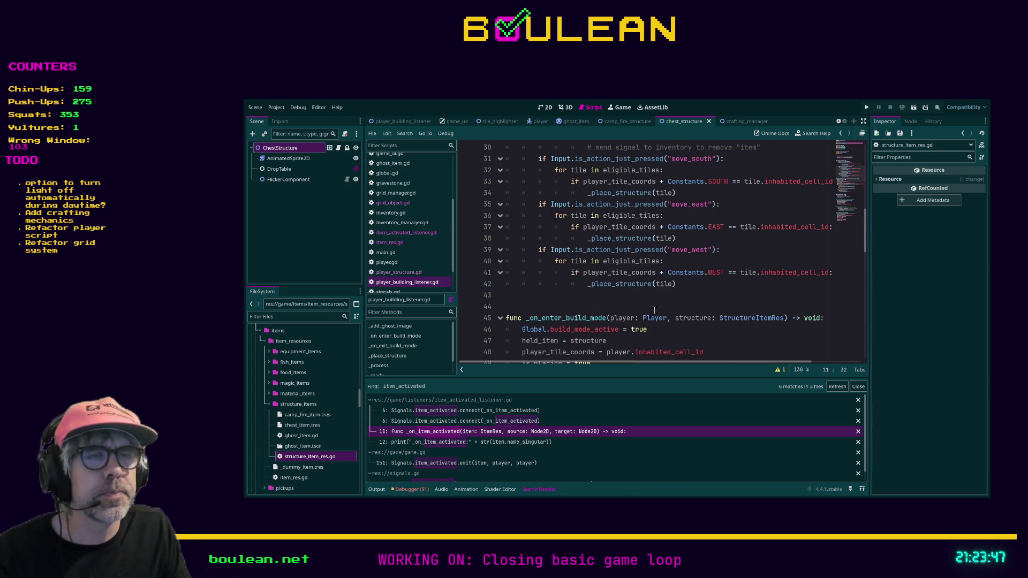
{"action": "scroll", "coordinate": [712, 282], "scroll_direction": "up", "scroll_amount": 7}
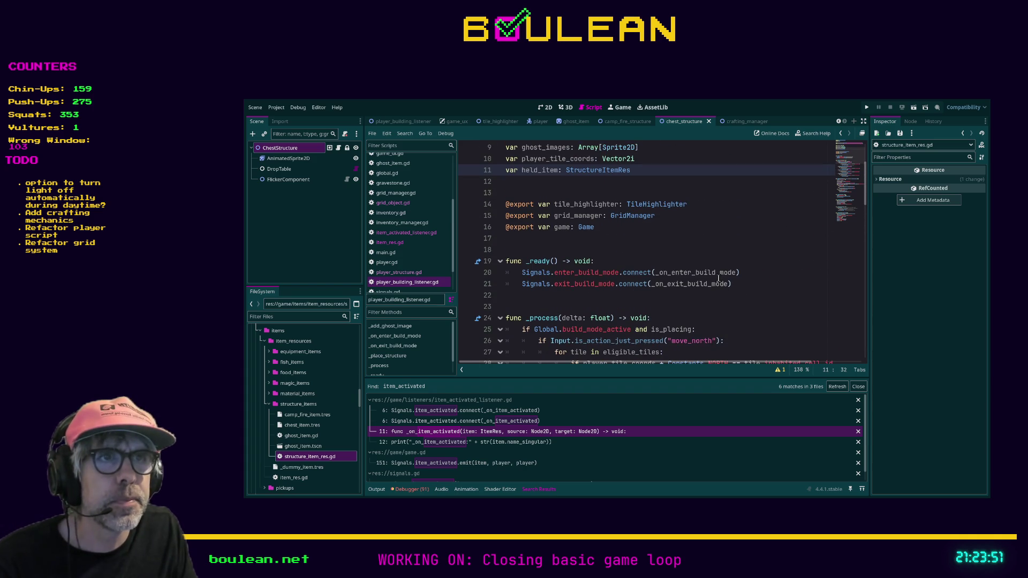
{"action": "scroll", "coordinate": [717, 278], "scroll_direction": "down", "scroll_amount": 2}
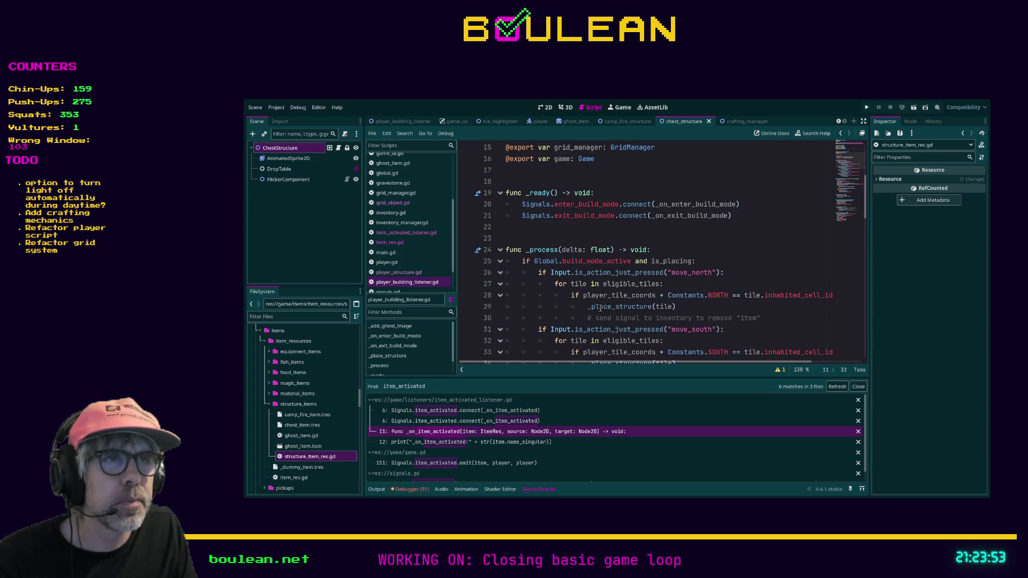
Step: Jump to the _place_structure definition and scroll back to the top of the script
{"action": "left_click", "coordinate": [608, 307], "text": "ctrl"}
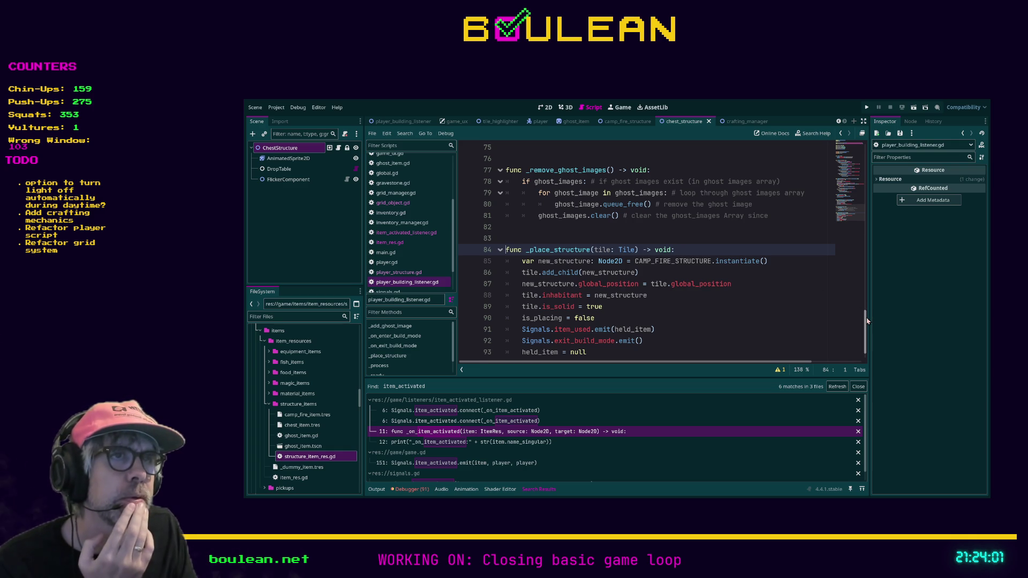
{"action": "scroll", "coordinate": [868, 317], "scroll_direction": "up", "scroll_amount": 8}
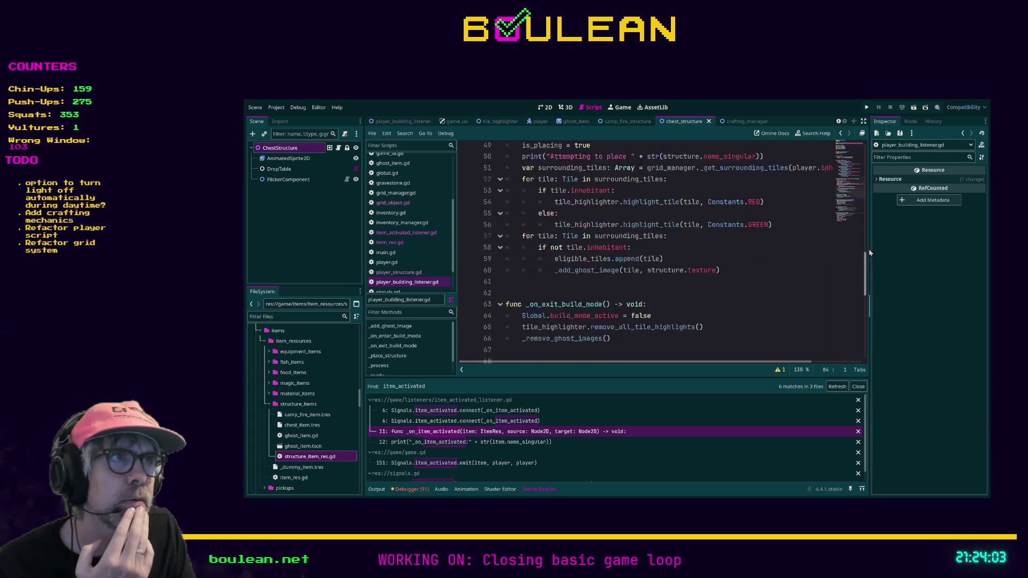
{"action": "left_click_drag", "start_coordinate": [869, 252], "coordinate": [863, 147]}
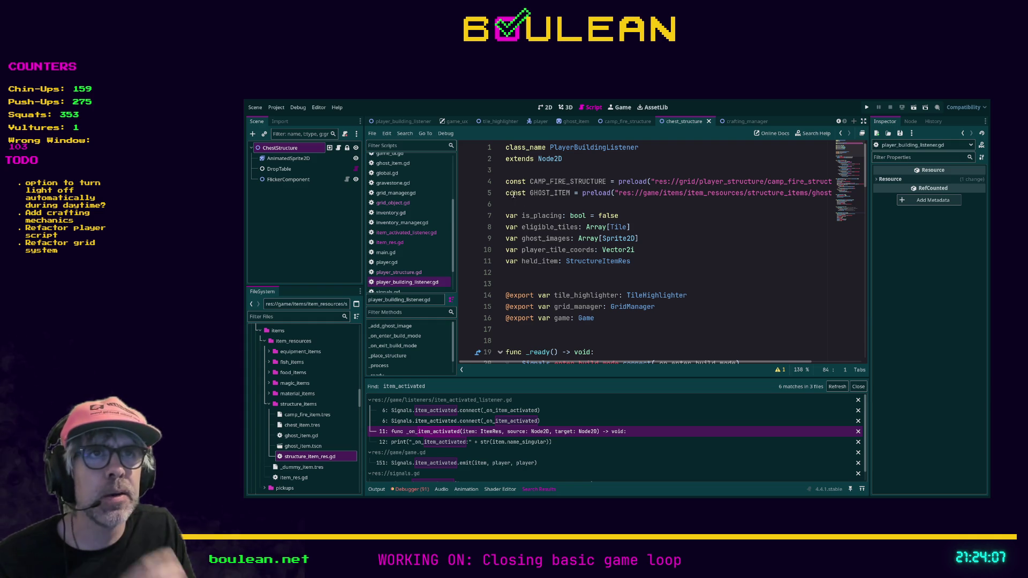
Step: Insert a line above CAMP_FIRE_STRUCTURE and drag chest_structure.tscn in as a CHEST_STRUCTURE preload
{"action": "key", "text": "Page_Up"}
{"action": "key", "text": "Page_Up"}
{"action": "key", "text": "Page_Up"}
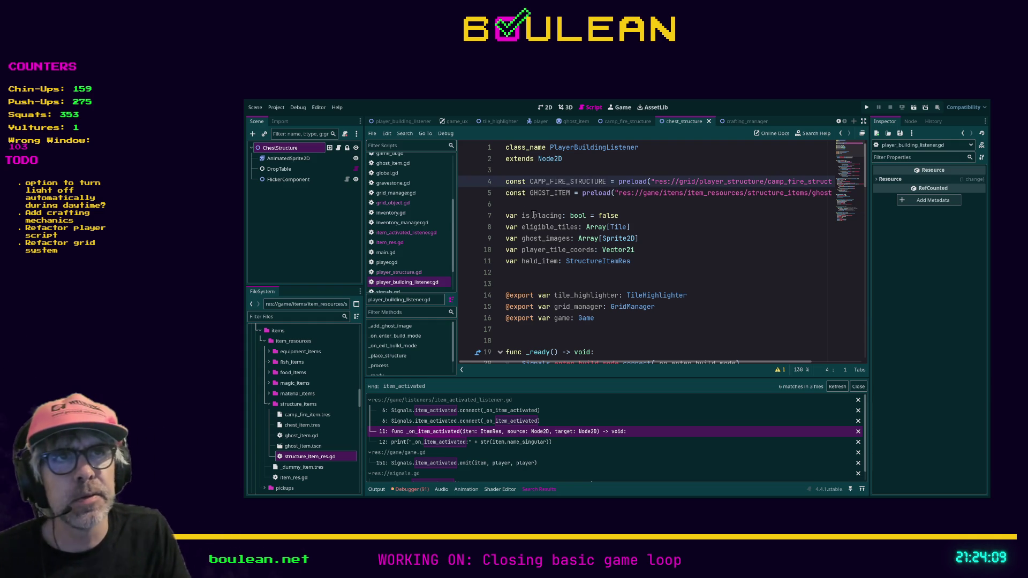
{"action": "key", "text": "Return"}
{"action": "key", "text": "Up"}
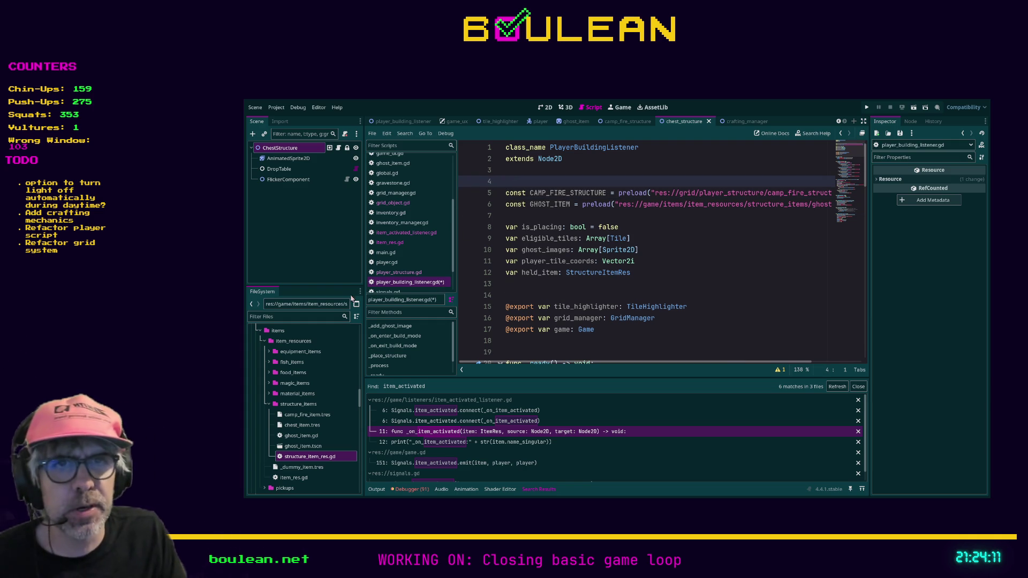
{"action": "left_click", "coordinate": [329, 318]}
{"action": "type", "text": "chest"}
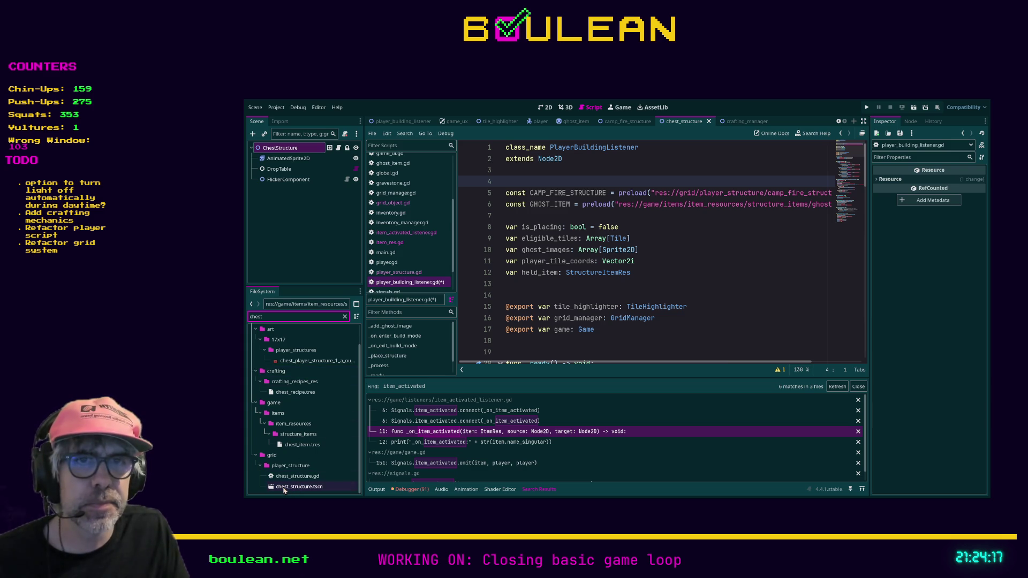
{"action": "mouse_move", "coordinate": [284, 490]}
{"action": "left_mouse_down"}
{"action": "mouse_move", "coordinate": [514, 227]}
{"action": "mouse_move", "coordinate": [517, 183]}
{"action": "left_mouse_up"}
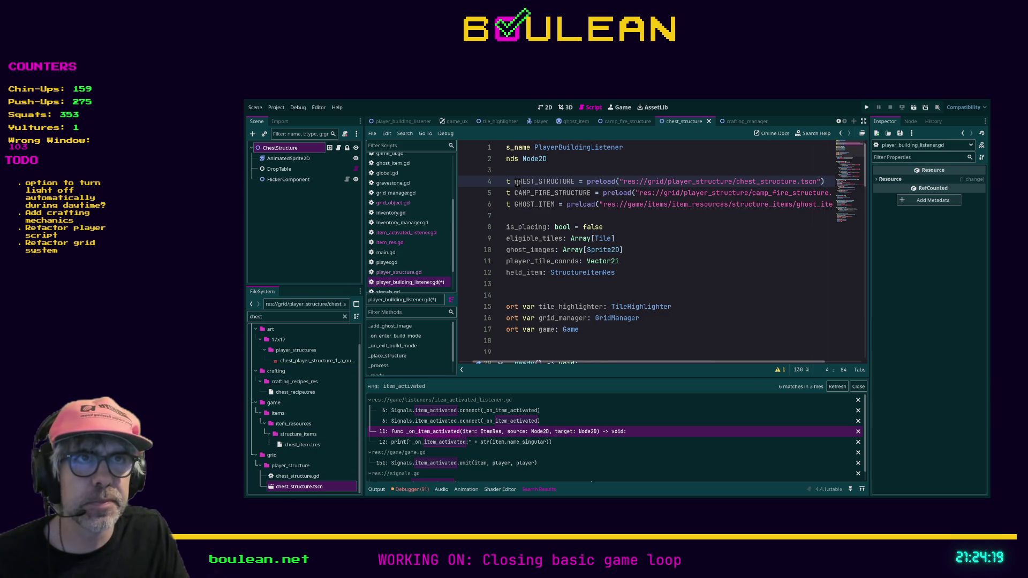
Step: Browse the structure_items folder and put the caret on line 30 of the script
{"action": "scroll", "coordinate": [556, 363], "scroll_direction": "left", "scroll_amount": 2}
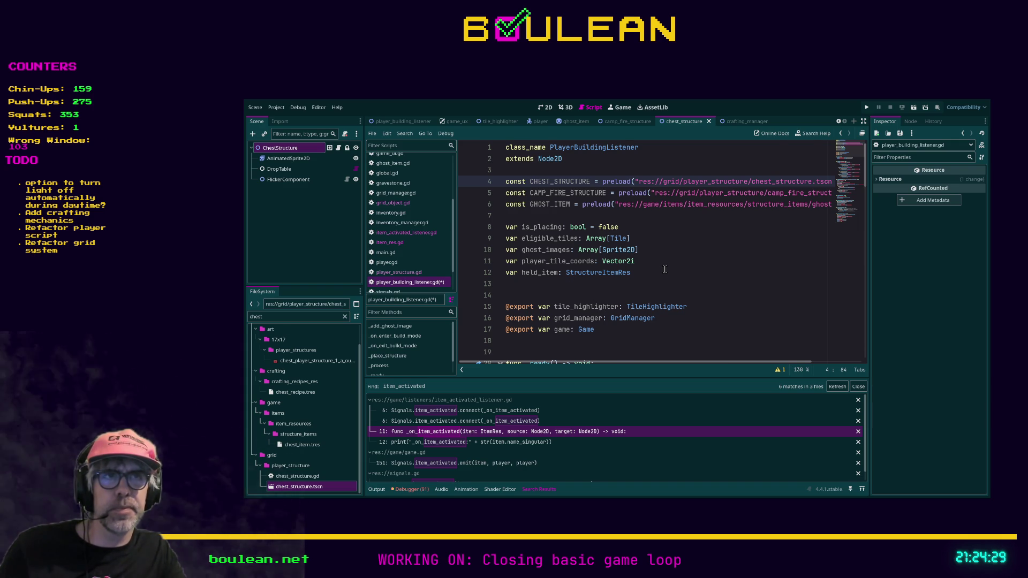
{"action": "scroll", "coordinate": [664, 270], "scroll_direction": "down", "scroll_amount": 1}
{"action": "scroll", "coordinate": [664, 270], "scroll_direction": "down", "scroll_amount": 3}
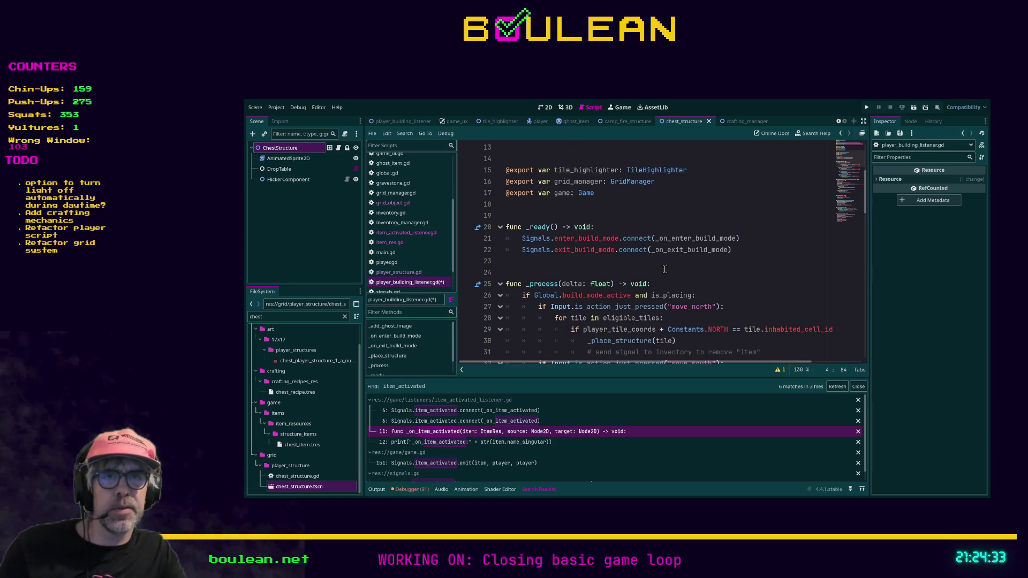
{"action": "scroll", "coordinate": [665, 270], "scroll_direction": "down", "scroll_amount": 1}
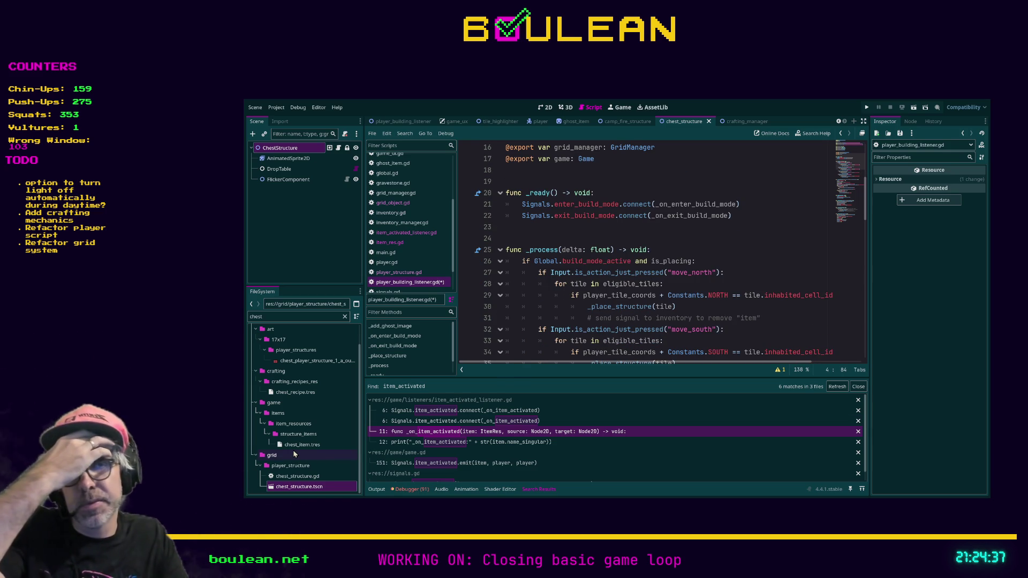
{"action": "left_click", "coordinate": [291, 434]}
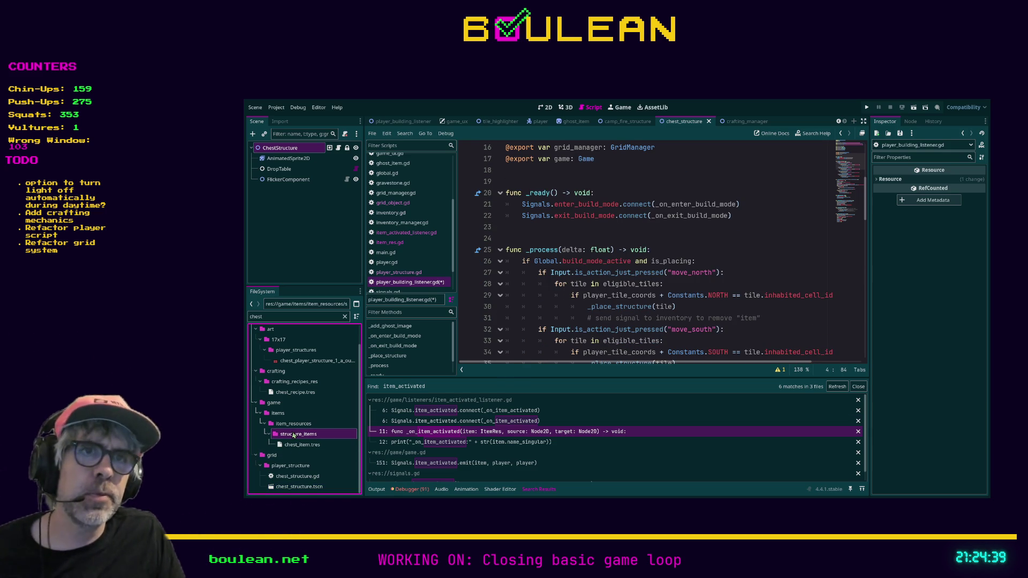
{"action": "left_click", "coordinate": [533, 310]}
{"action": "scroll", "coordinate": [433, 250], "scroll_direction": "down", "scroll_amount": 3}
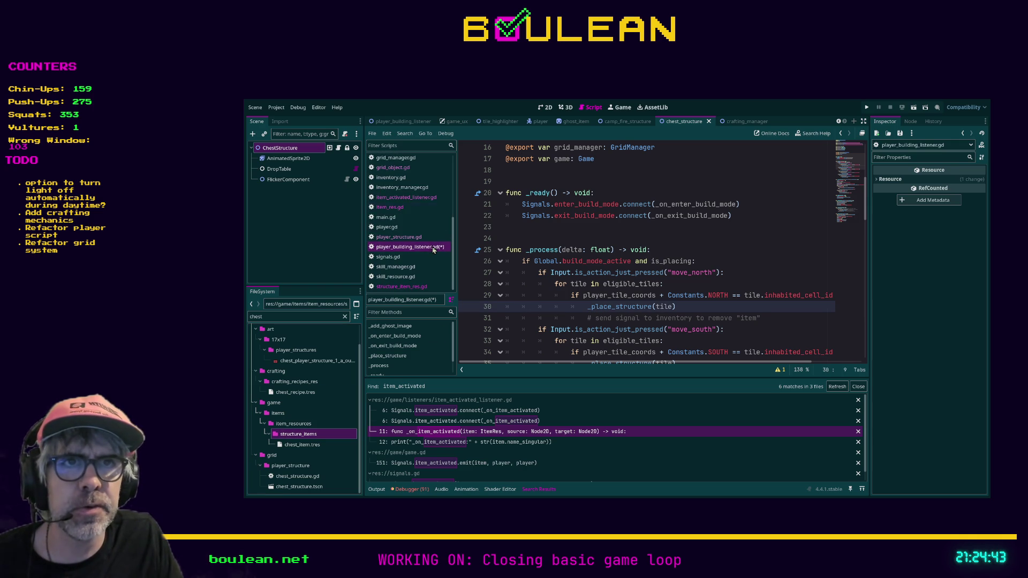
{"action": "left_click", "coordinate": [420, 287]}
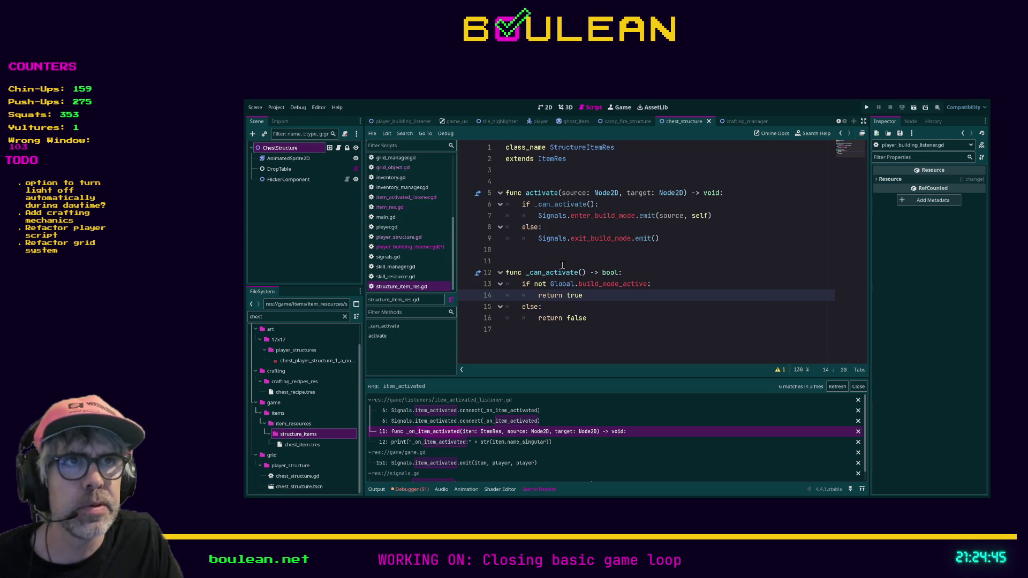
{"action": "left_click", "coordinate": [522, 182]}
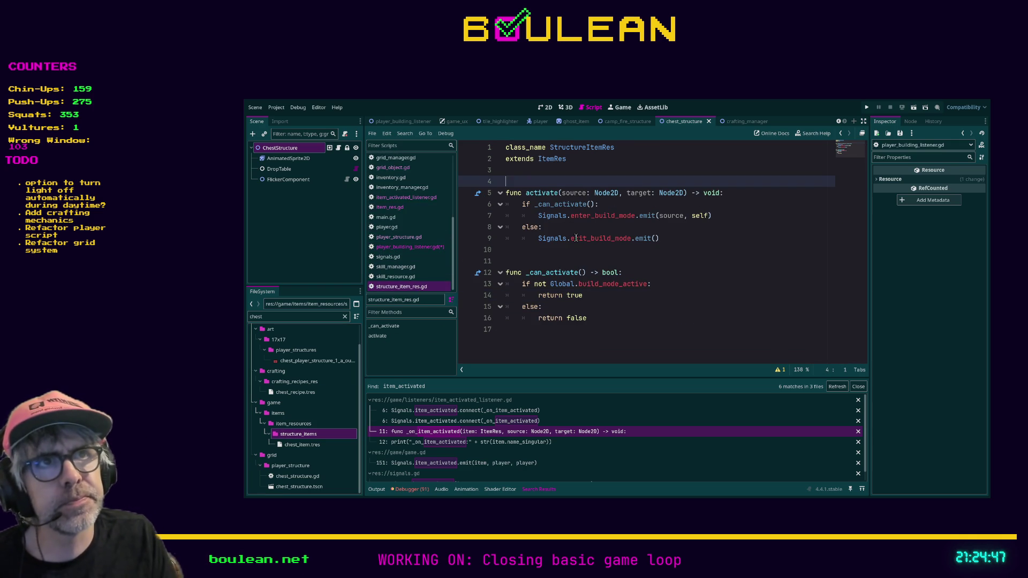
{"action": "key", "text": "Return"}
{"action": "key", "text": "Return"}
{"action": "key", "text": "Up"}
{"action": "key", "text": "Up"}
{"action": "type", "text": "@export var"}
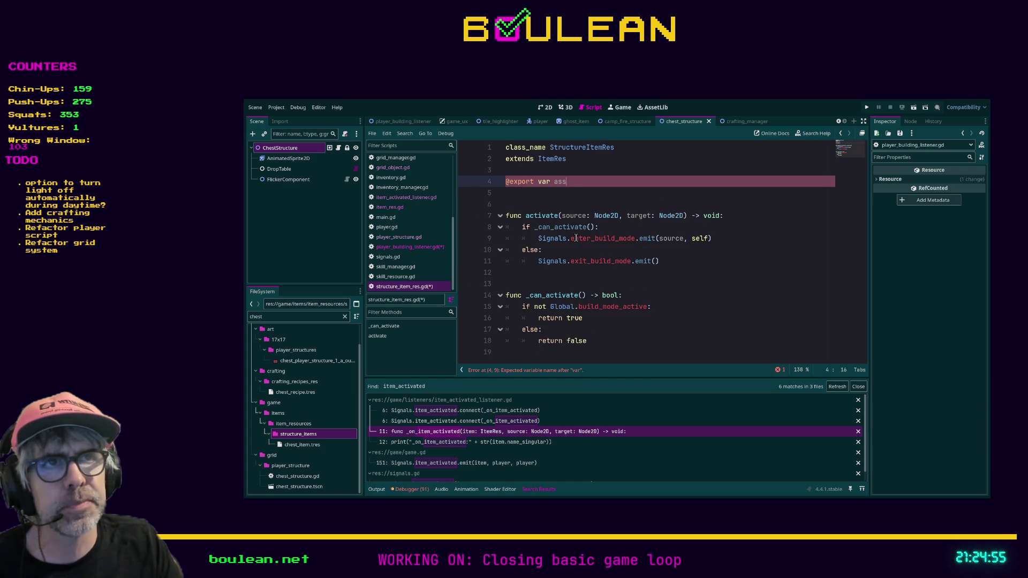
{"action": "type", "text": "iated_sc"}
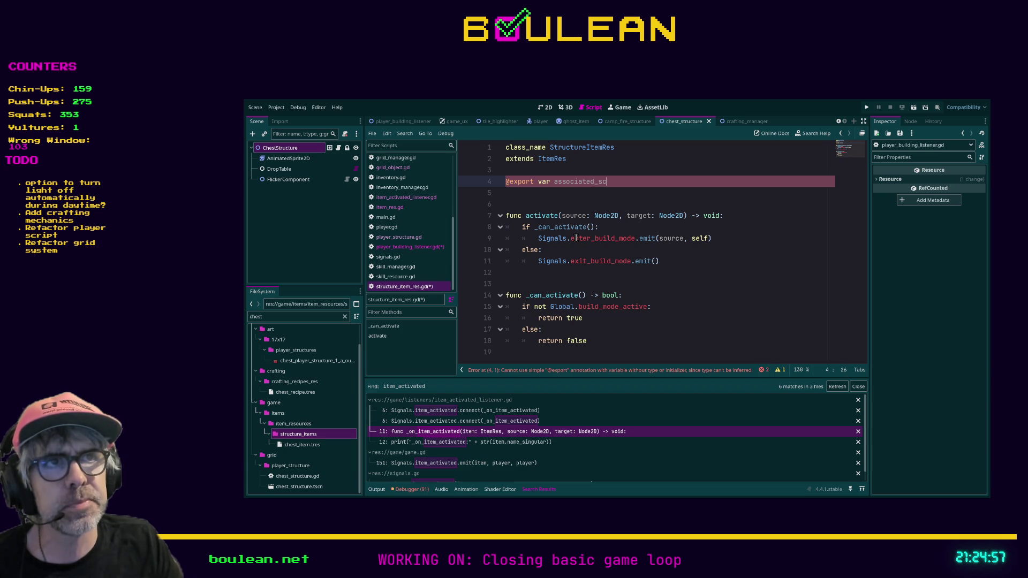
{"action": "type", "text": "ene: PackedScene"}
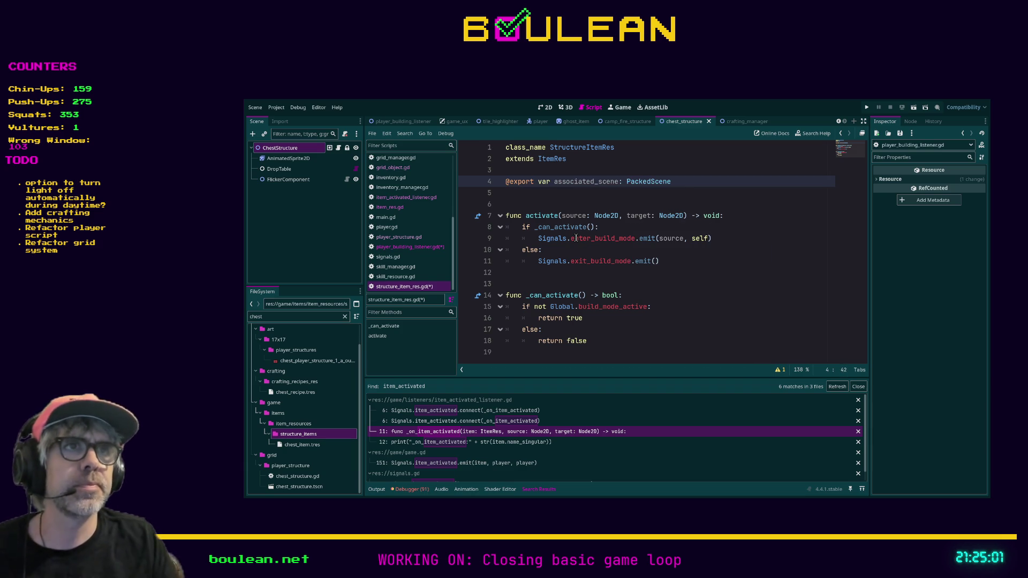
{"action": "key", "text": "ctrl+s"}
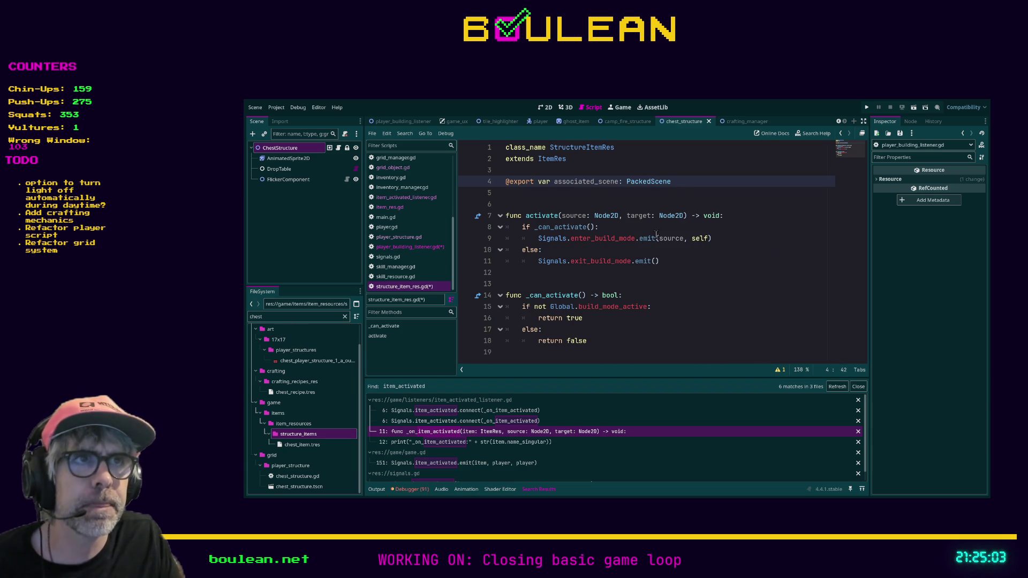
Step: Change the FileSystem filter text from 'chest' to 'camp_fire'
{"action": "left_click", "coordinate": [654, 228]}
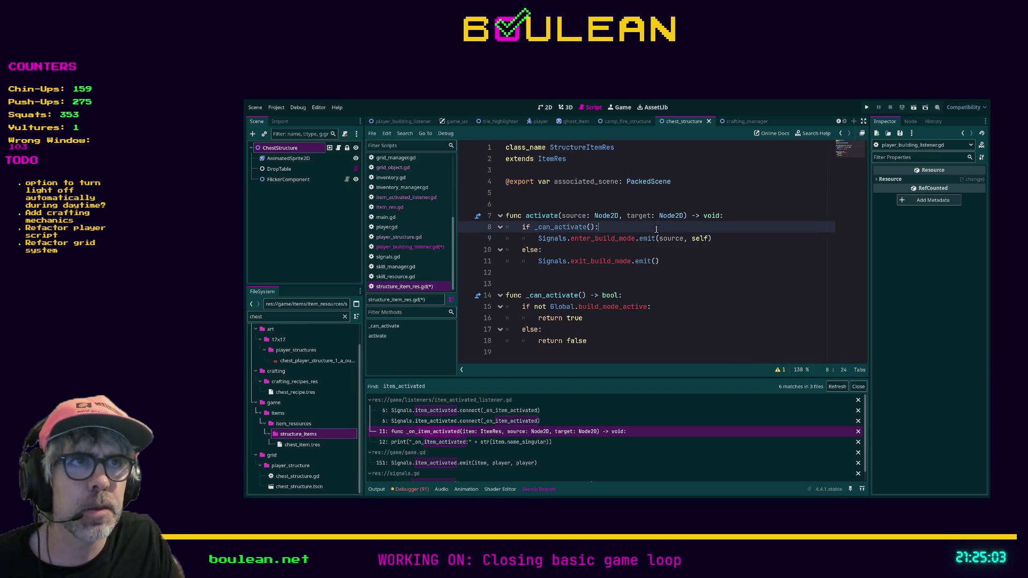
{"action": "left_click", "coordinate": [305, 320]}
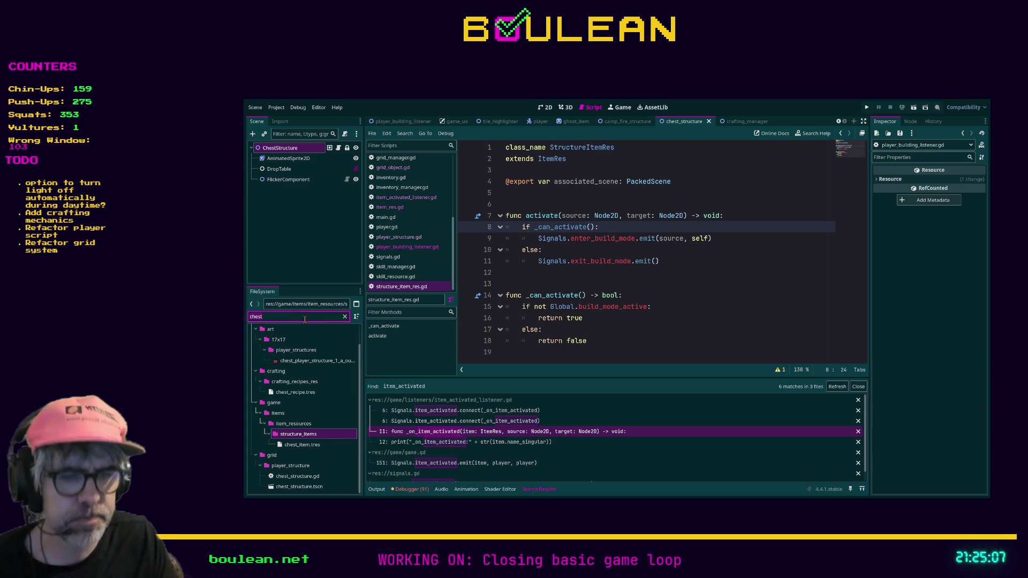
{"action": "key", "text": "BackSpace"}
{"action": "key", "text": "BackSpace"}
{"action": "key", "text": "BackSpace"}
{"action": "type", "text": "camp_fire"}
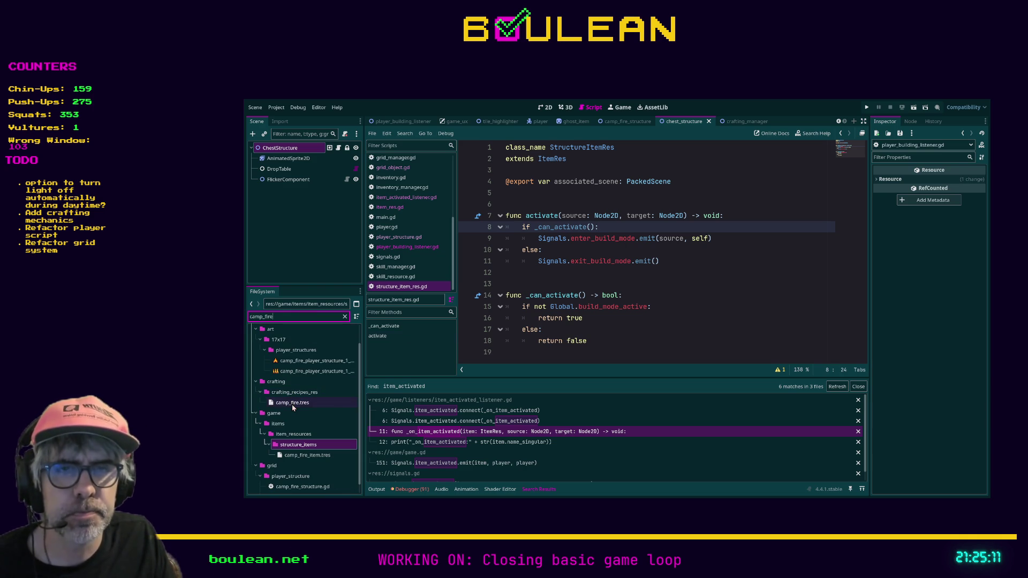
Step: Drag camp_fire_structure.tscn into camp_fire_item.tres's Associated Scene slot, then filter FileSystem for 'chest'
{"action": "left_click", "coordinate": [297, 459]}
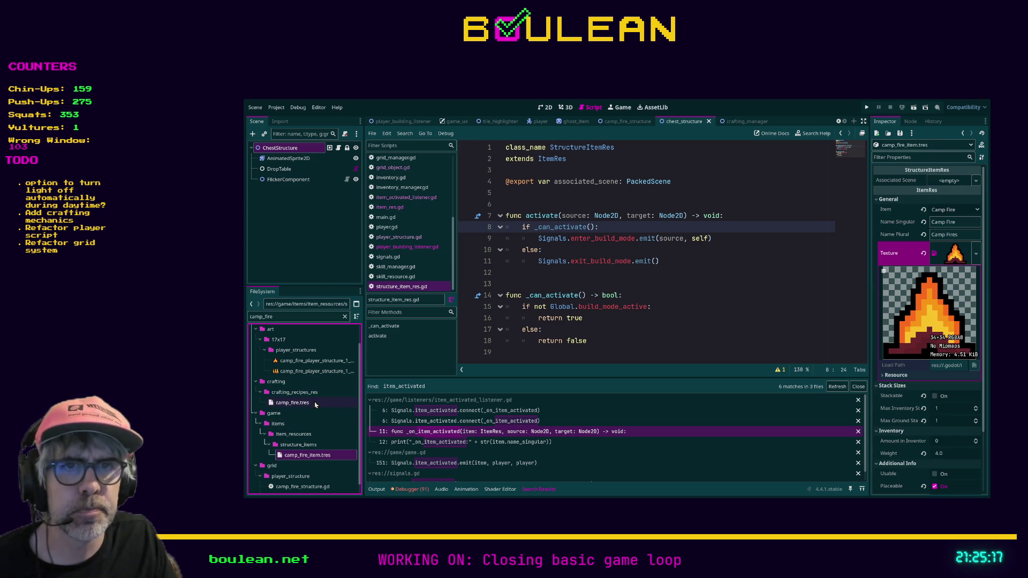
{"action": "scroll", "coordinate": [313, 402], "scroll_direction": "up", "scroll_amount": 1}
{"action": "scroll", "coordinate": [314, 410], "scroll_direction": "down", "scroll_amount": 2}
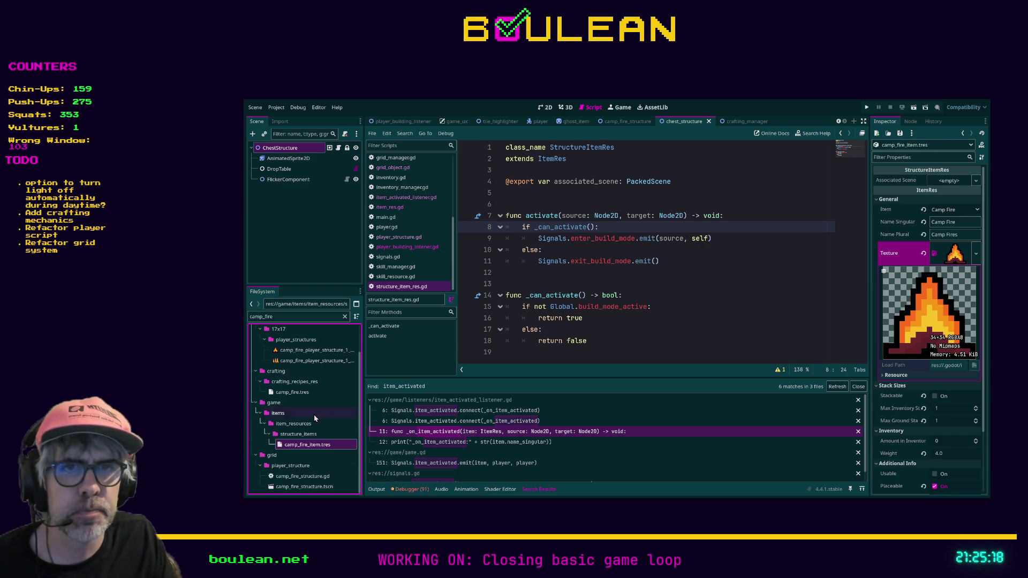
{"action": "left_click", "coordinate": [288, 487]}
{"action": "mouse_move", "coordinate": [286, 490]}
{"action": "left_mouse_down"}
{"action": "mouse_move", "coordinate": [693, 310]}
{"action": "mouse_move", "coordinate": [886, 210]}
{"action": "mouse_move", "coordinate": [902, 221]}
{"action": "mouse_move", "coordinate": [942, 182]}
{"action": "left_mouse_up"}
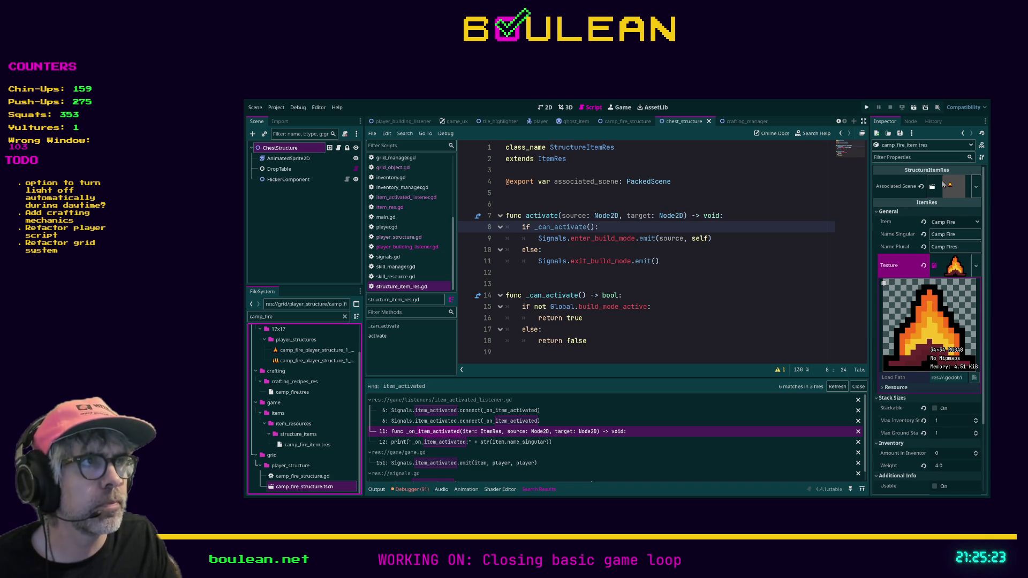
{"action": "left_click", "coordinate": [789, 262]}
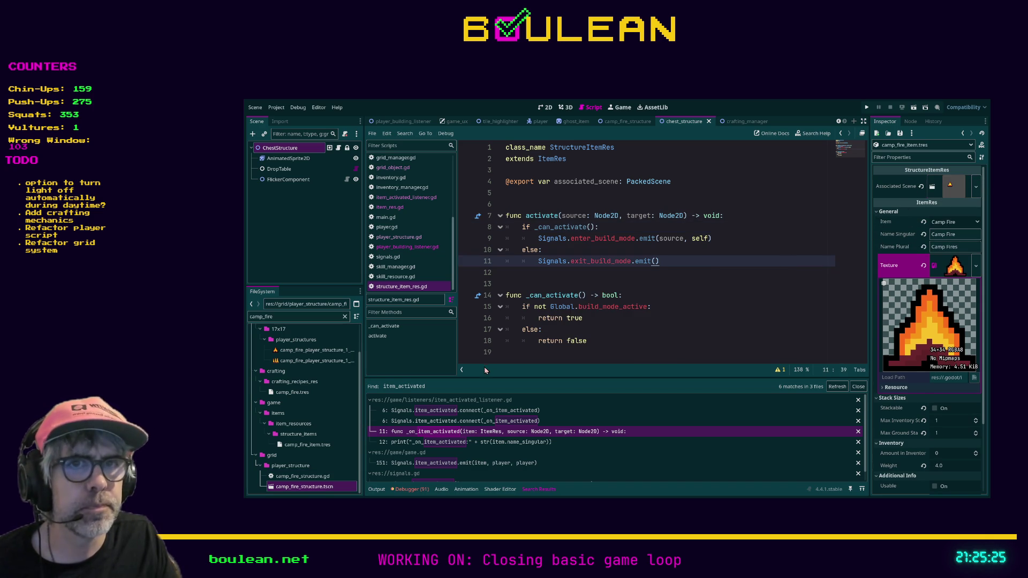
{"action": "left_click", "coordinate": [296, 317]}
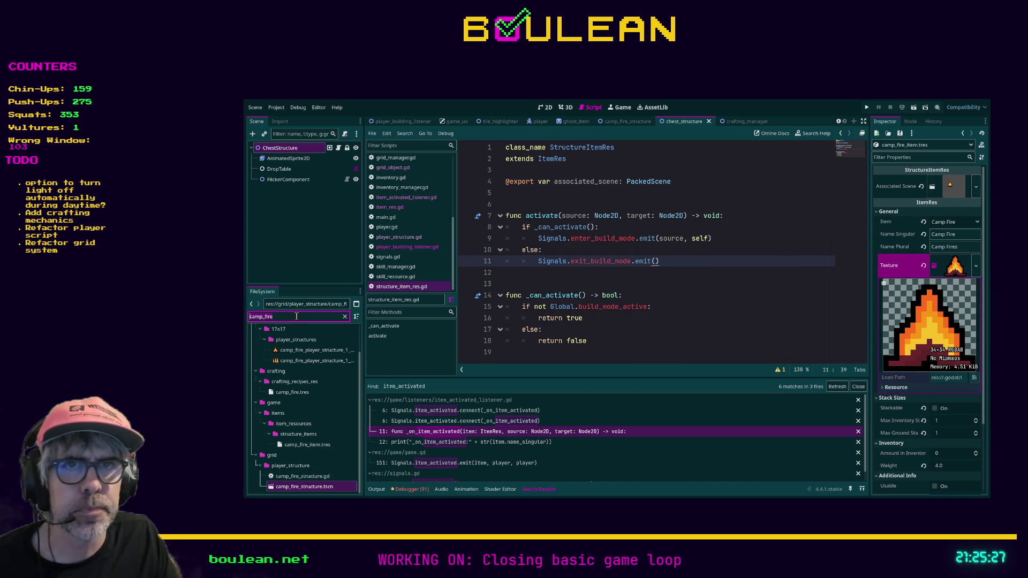
{"action": "type", "text": "chest"}
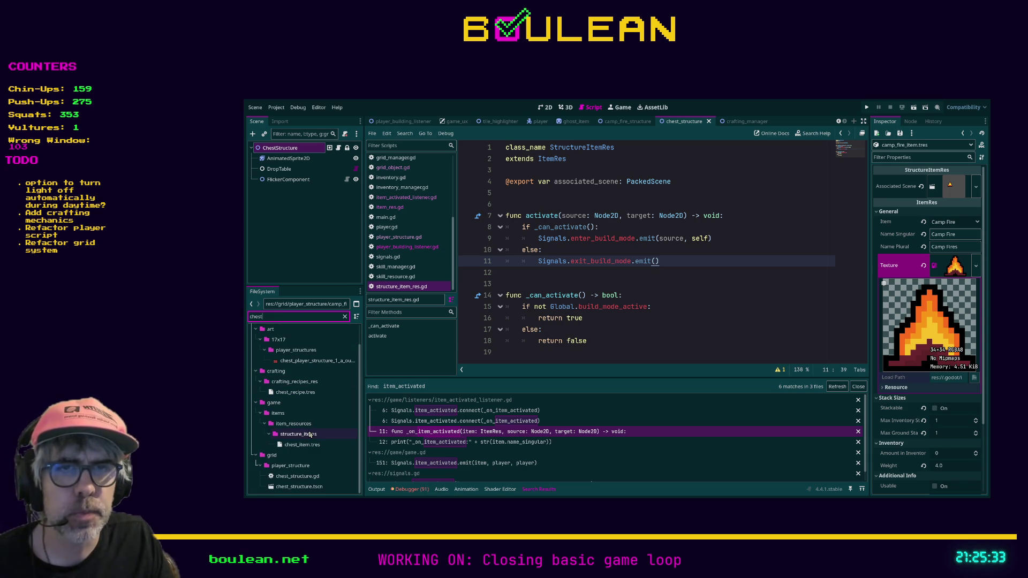
Step: Open chest_item.tres and drop chest_structure.tscn into its Associated Scene slot in the Inspector
{"action": "left_click", "coordinate": [295, 487]}
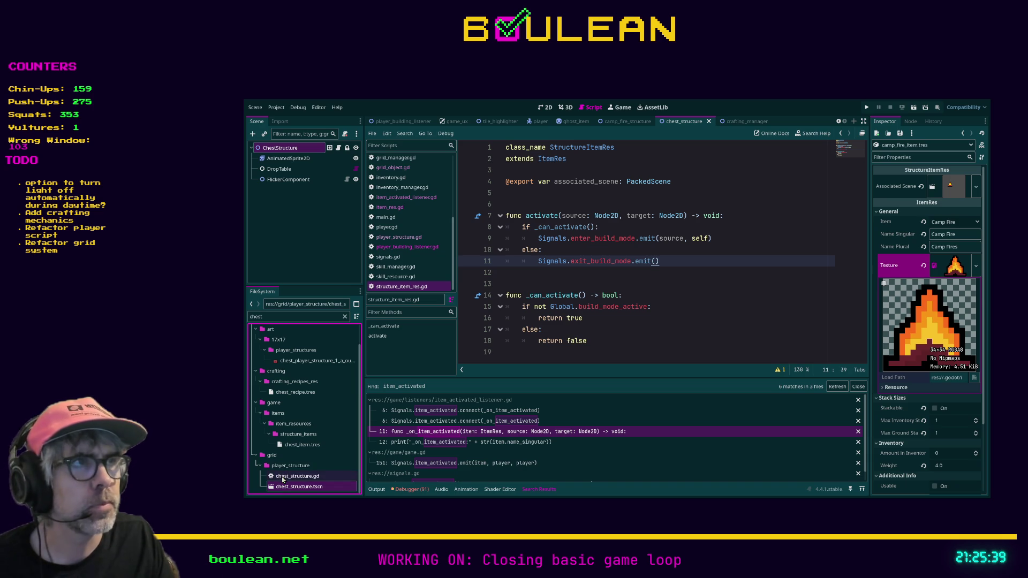
{"action": "left_click", "coordinate": [295, 446]}
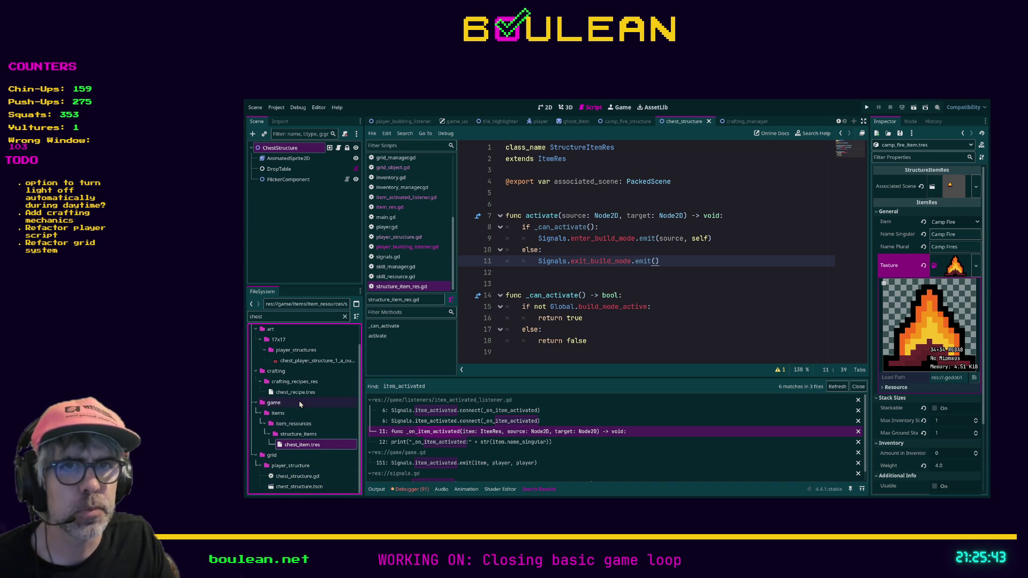
{"action": "double_click", "coordinate": [295, 449]}
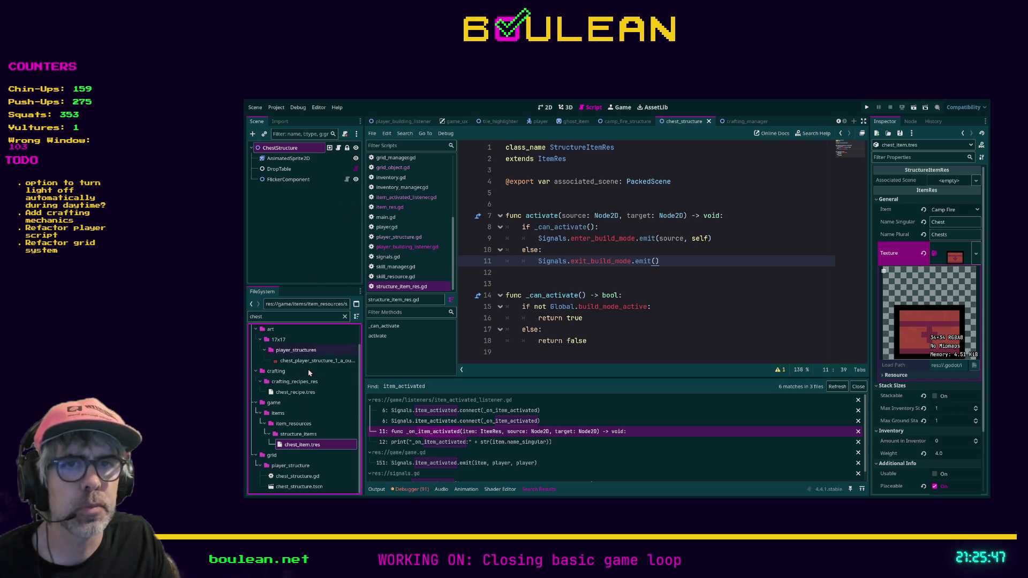
{"action": "mouse_move", "coordinate": [289, 486]}
{"action": "left_mouse_down"}
{"action": "mouse_move", "coordinate": [664, 319]}
{"action": "mouse_move", "coordinate": [813, 215]}
{"action": "mouse_move", "coordinate": [937, 182]}
{"action": "left_mouse_up"}
{"action": "left_click", "coordinate": [787, 249]}
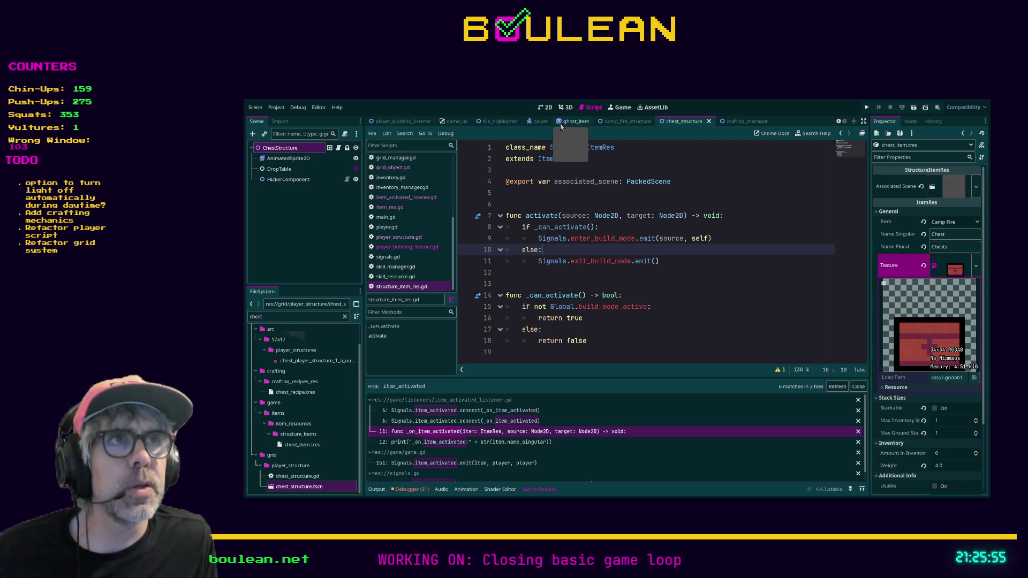
Step: Switch to player_building_listener.gd and put the caret before CAMP_FIRE_STRUCTURE on line 86
{"action": "left_click", "coordinate": [411, 247]}
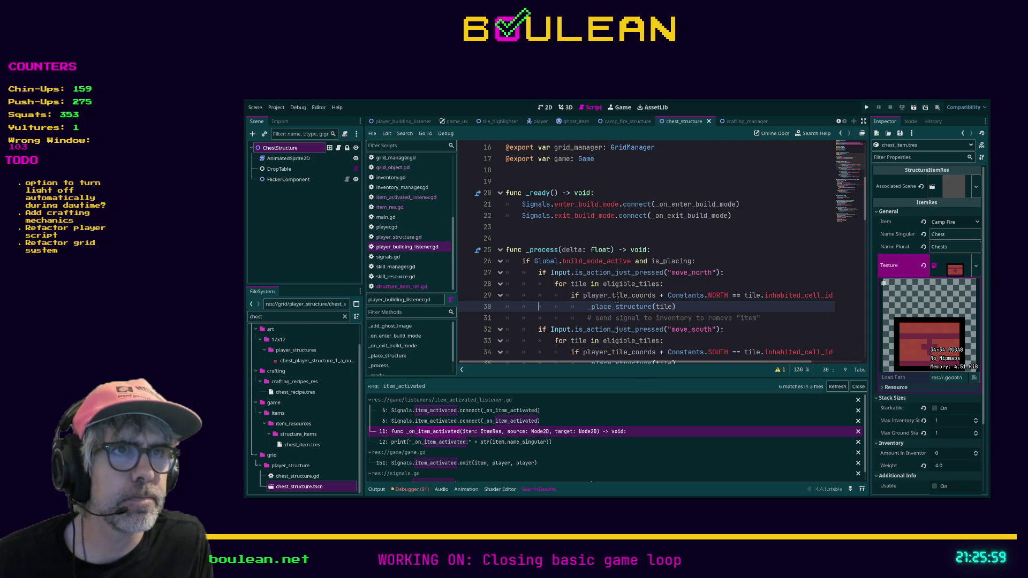
{"action": "scroll", "coordinate": [617, 300], "scroll_direction": "down", "scroll_amount": 8}
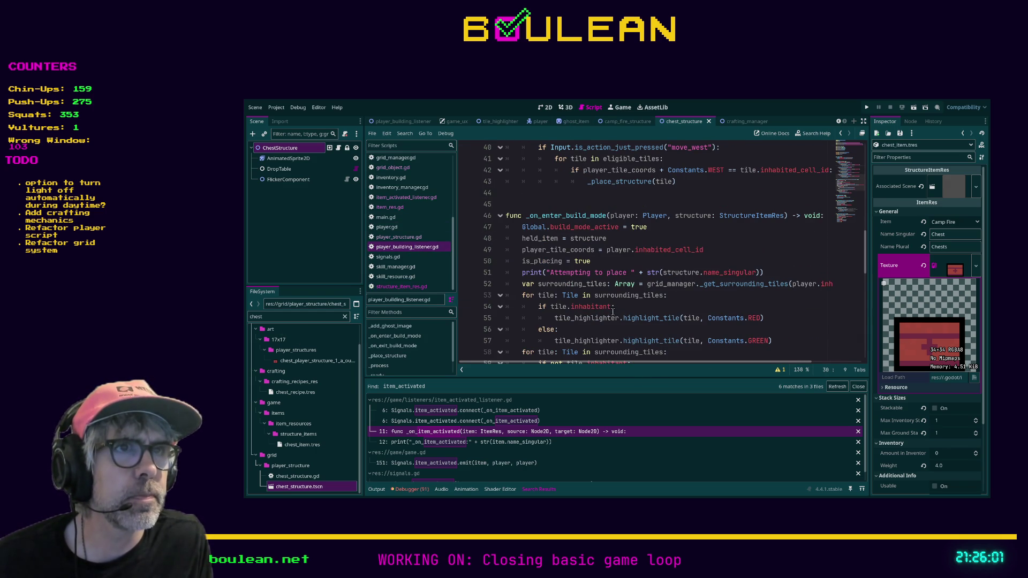
{"action": "mouse_move", "coordinate": [542, 366]}
{"action": "left_mouse_down"}
{"action": "mouse_move", "coordinate": [574, 365]}
{"action": "mouse_move", "coordinate": [530, 365]}
{"action": "left_mouse_up"}
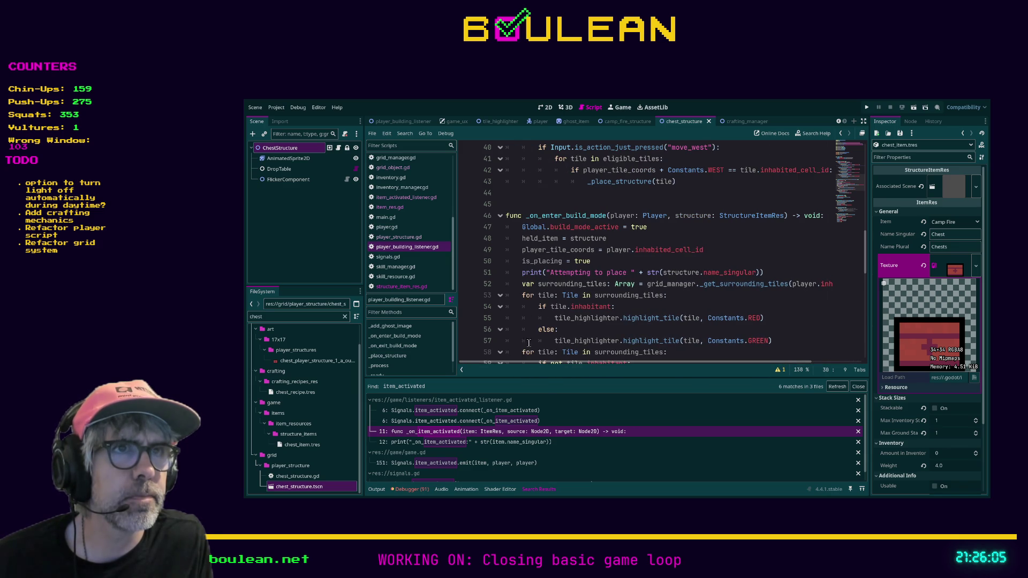
{"action": "scroll", "coordinate": [577, 295], "scroll_direction": "down", "scroll_amount": 12}
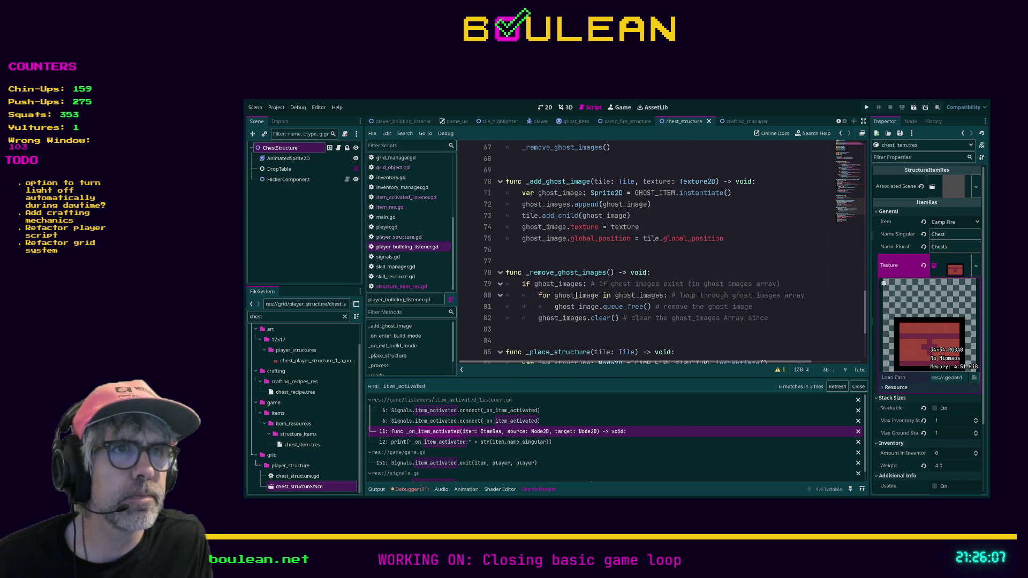
{"action": "scroll", "coordinate": [577, 295], "scroll_direction": "down", "scroll_amount": 1}
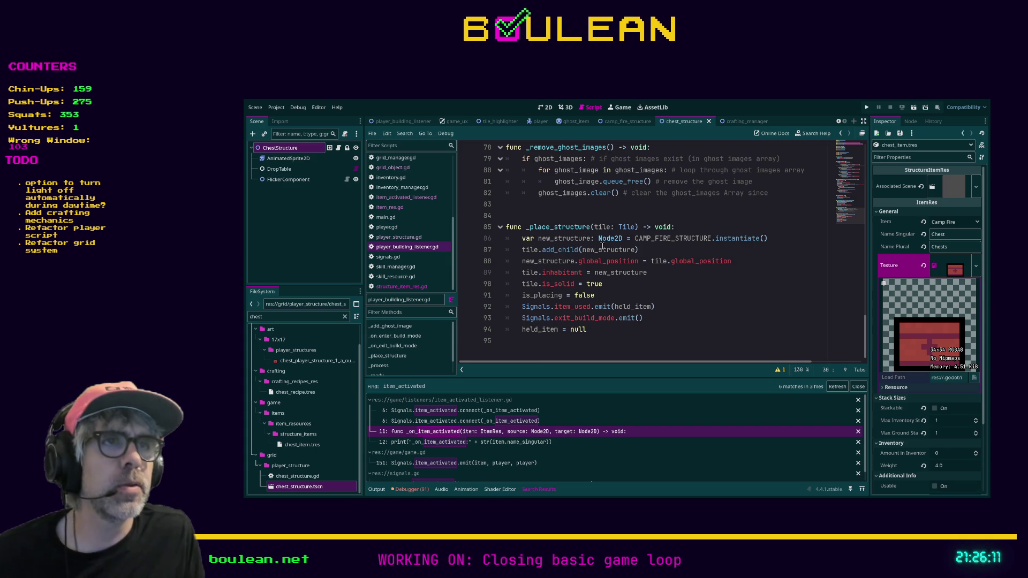
{"action": "left_click", "coordinate": [636, 239]}
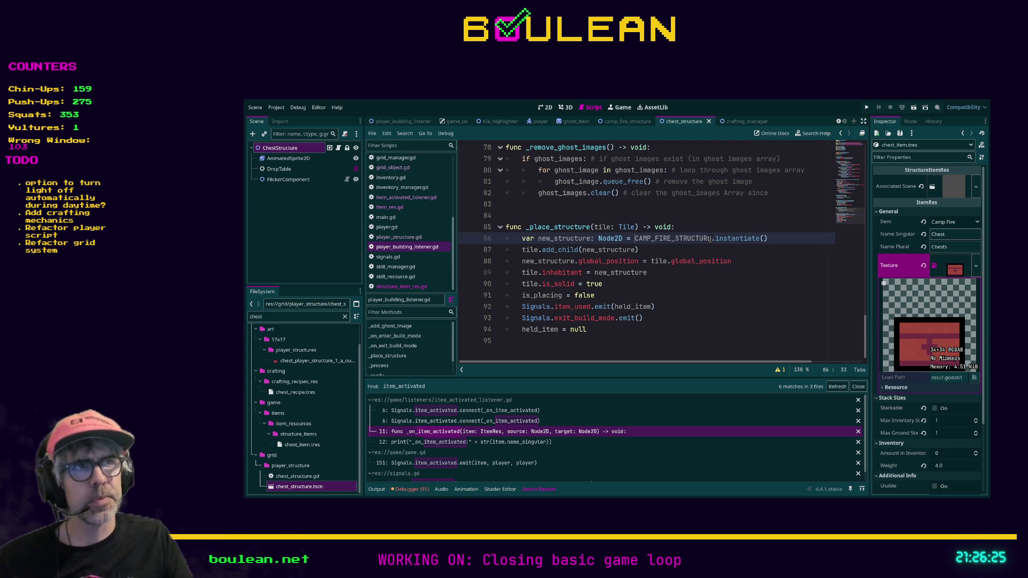
Step: Replace CAMP_FIRE_STRUCTURE on line 86 with held_item.associated_scene, save, and run the game
{"action": "double_click", "coordinate": [710, 239]}
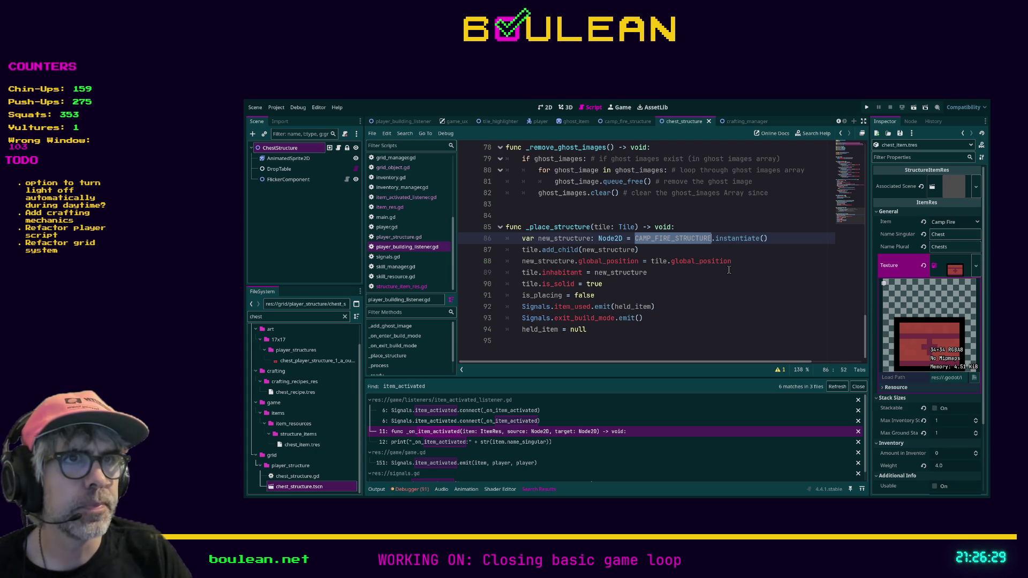
{"action": "type", "text": "hel"}
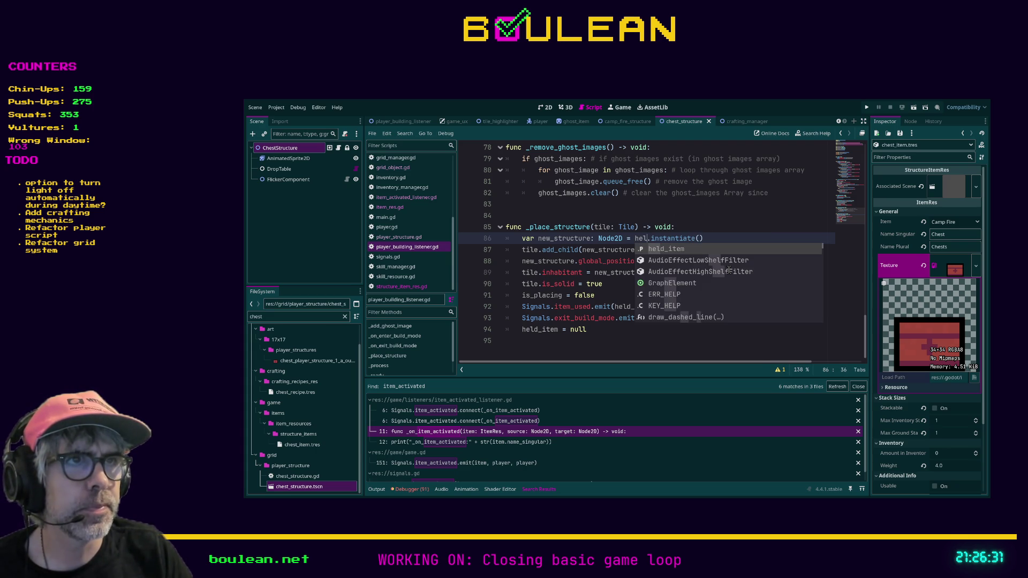
{"action": "key", "text": "Return"}
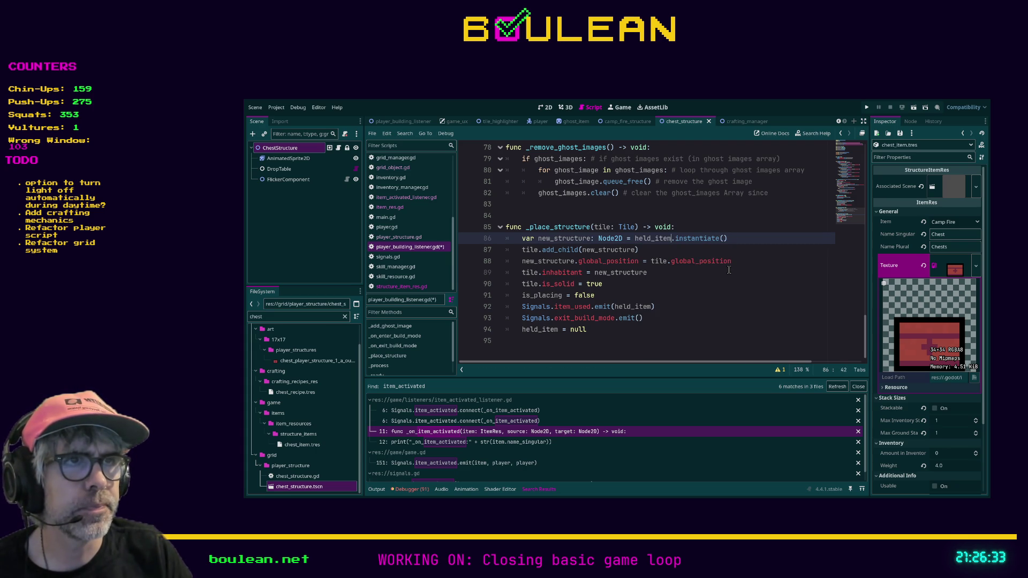
{"action": "type", "text": "."}
{"action": "type", "text": "as."}
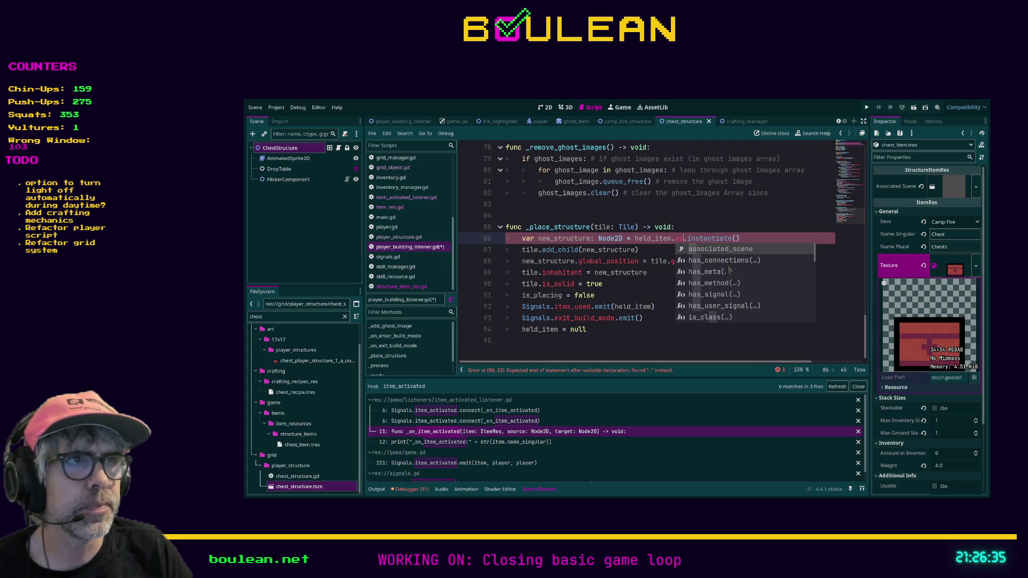
{"action": "key", "text": "Return"}
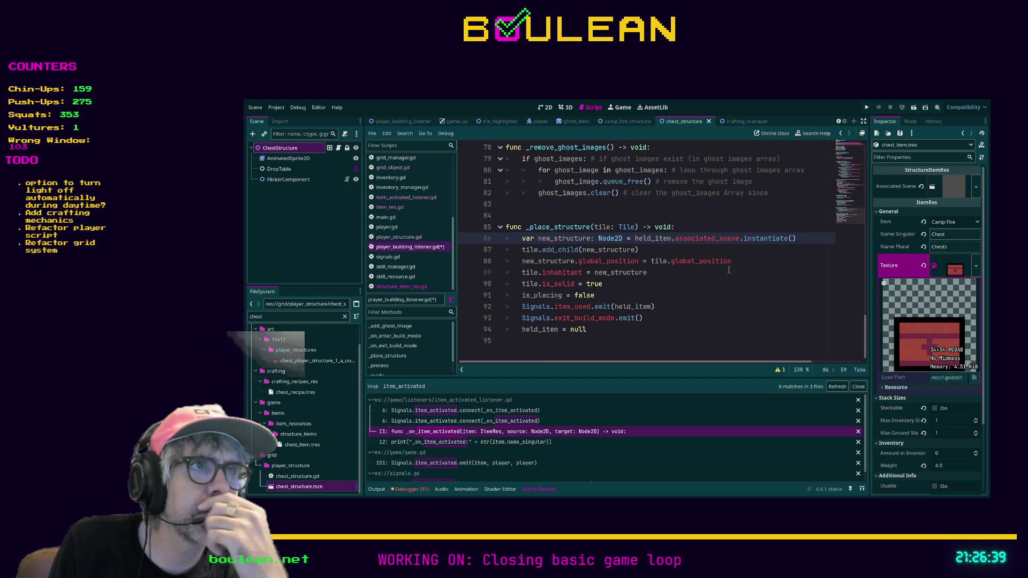
{"action": "key", "text": "ctrl+s"}
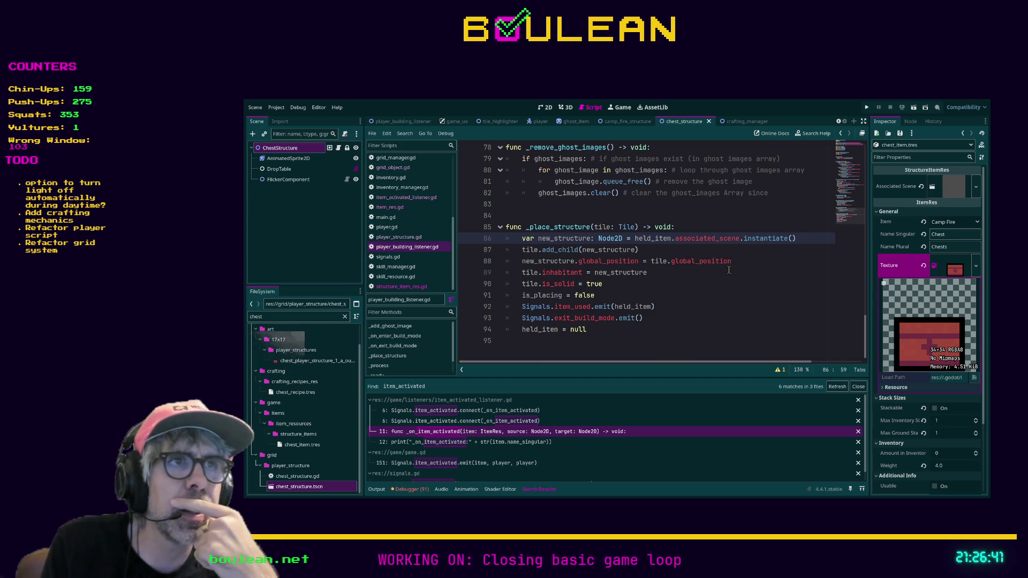
{"action": "key", "text": "F5"}
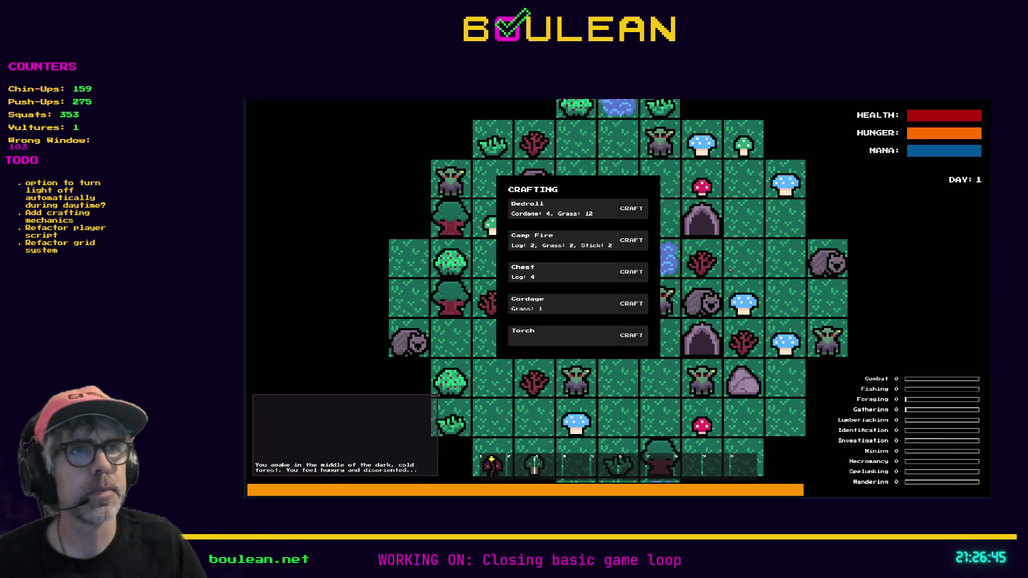
Step: Clear all goblins from the map using SMOTE Goblins in the debug panel
{"action": "key", "text": "c"}
{"action": "key", "text": "F1"}
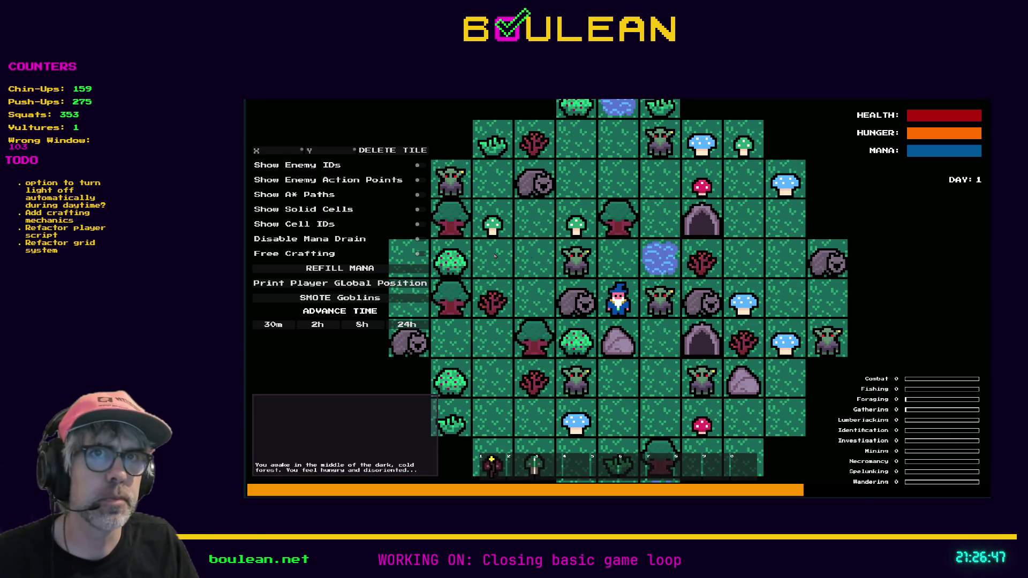
{"action": "left_click", "coordinate": [342, 298]}
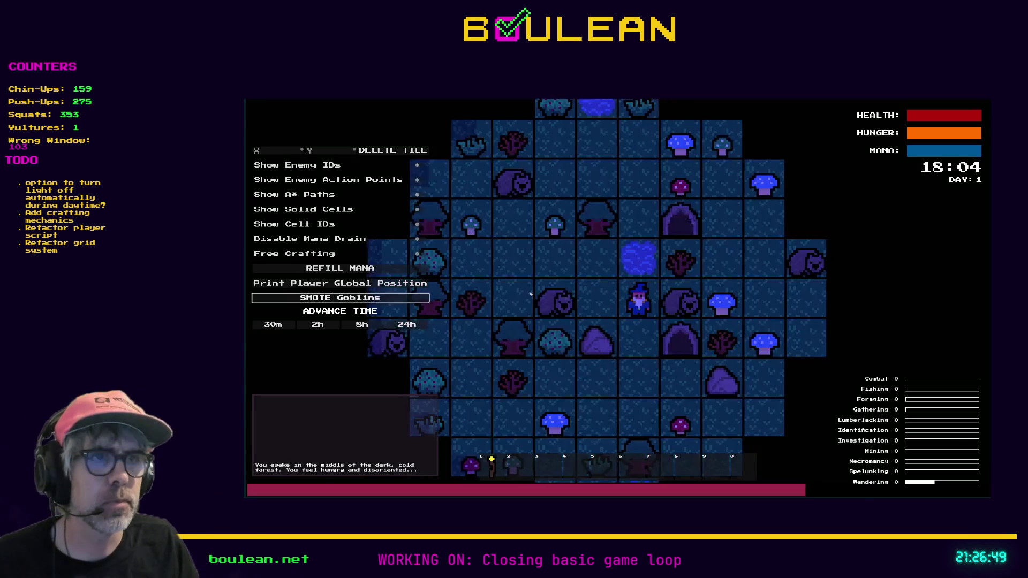
Step: Craft a chest and place it on the tile left of the wizard
{"action": "key", "text": "c"}
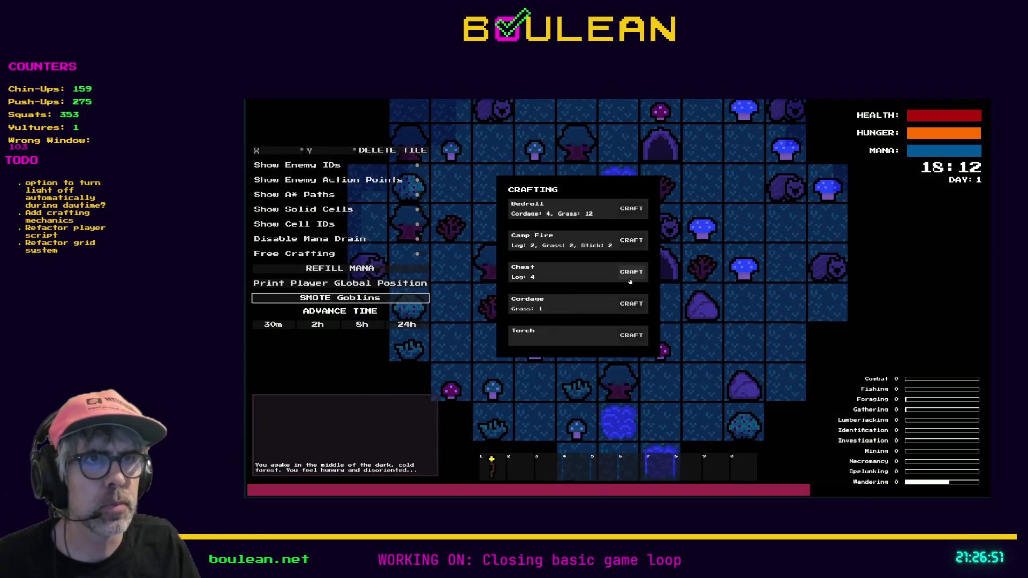
{"action": "left_click", "coordinate": [639, 278]}
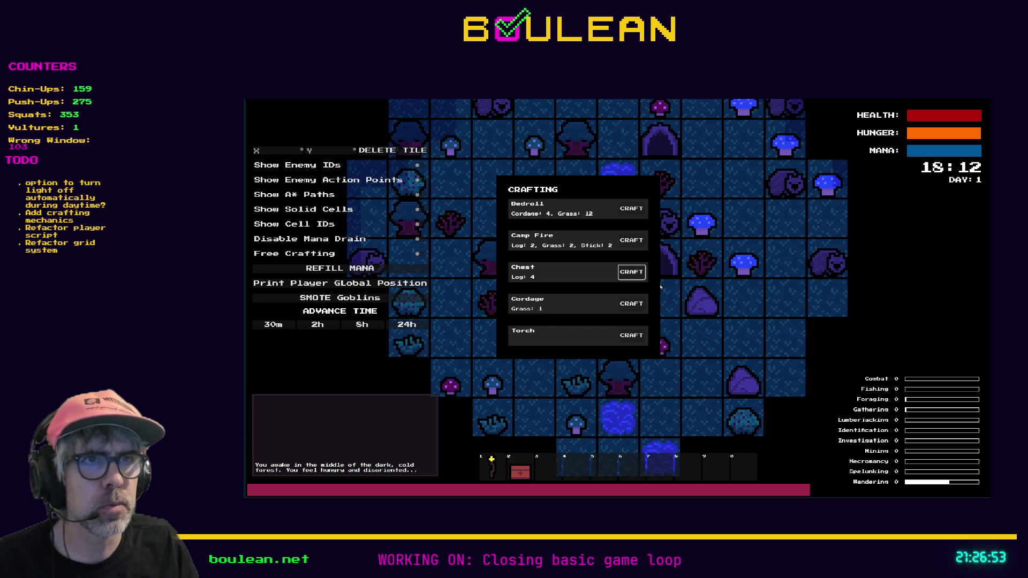
{"action": "key", "text": "c"}
{"action": "key", "text": "2"}
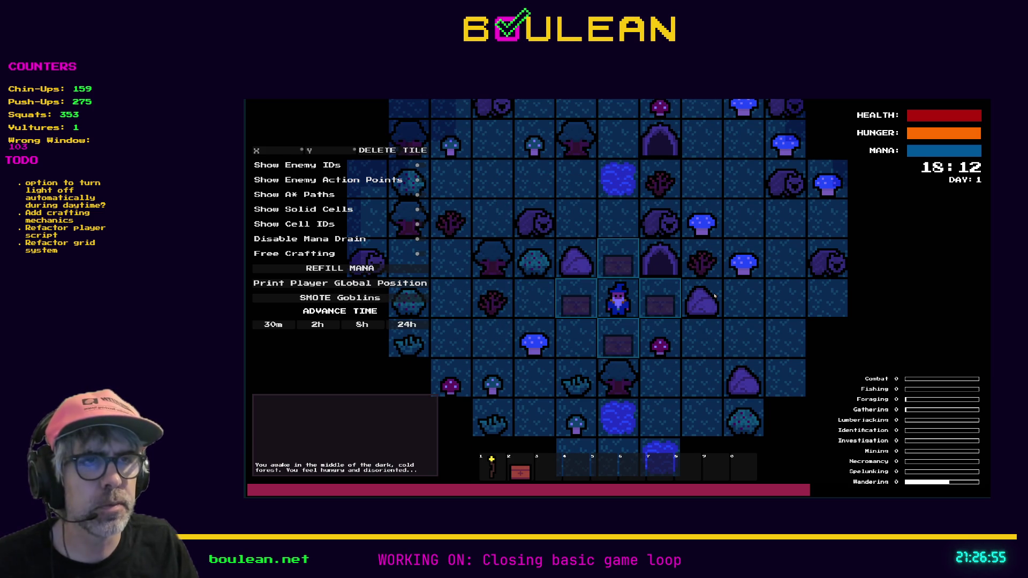
{"action": "key", "text": "a"}
Step: Craft a camp fire, show its placement spots, then stop the game
{"action": "key", "text": "c"}
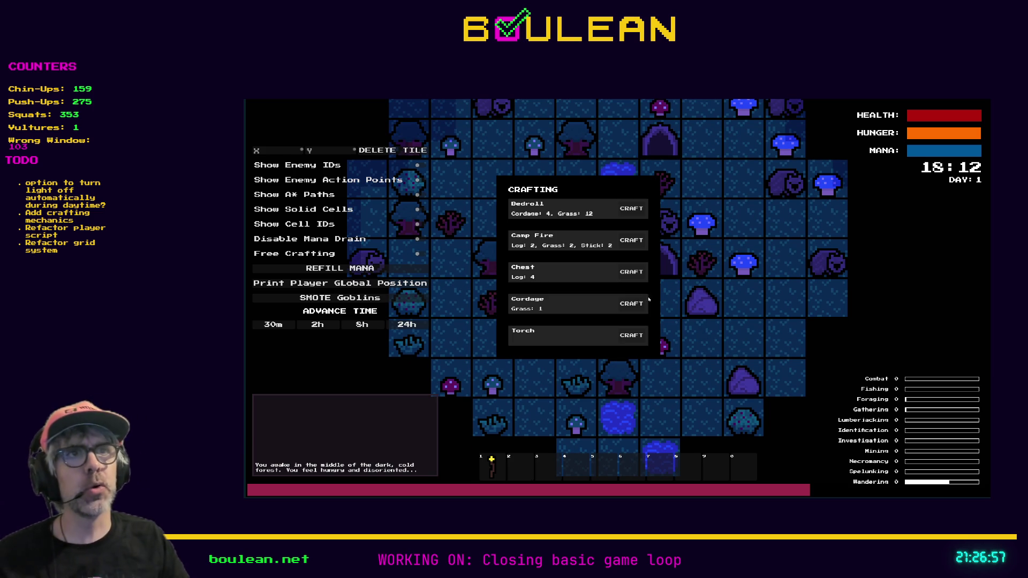
{"action": "left_click", "coordinate": [631, 240]}
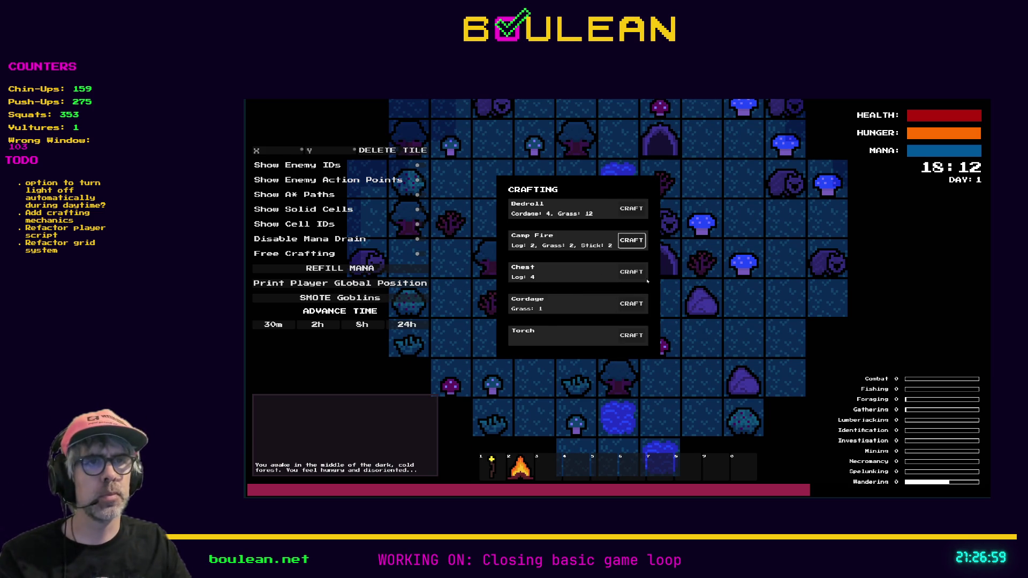
{"action": "key", "text": "c"}
{"action": "key", "text": "2"}
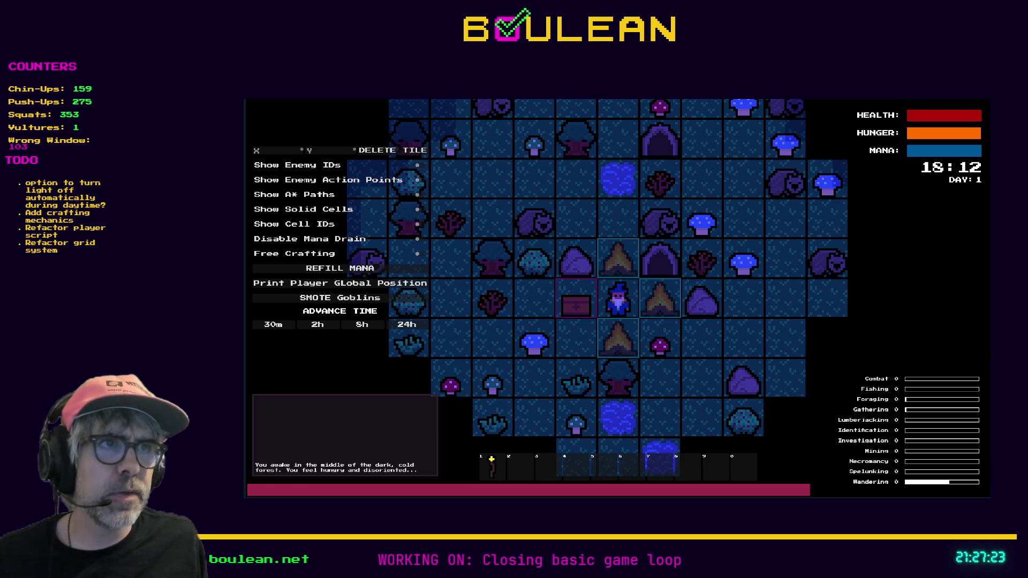
{"action": "key", "text": "F8"}
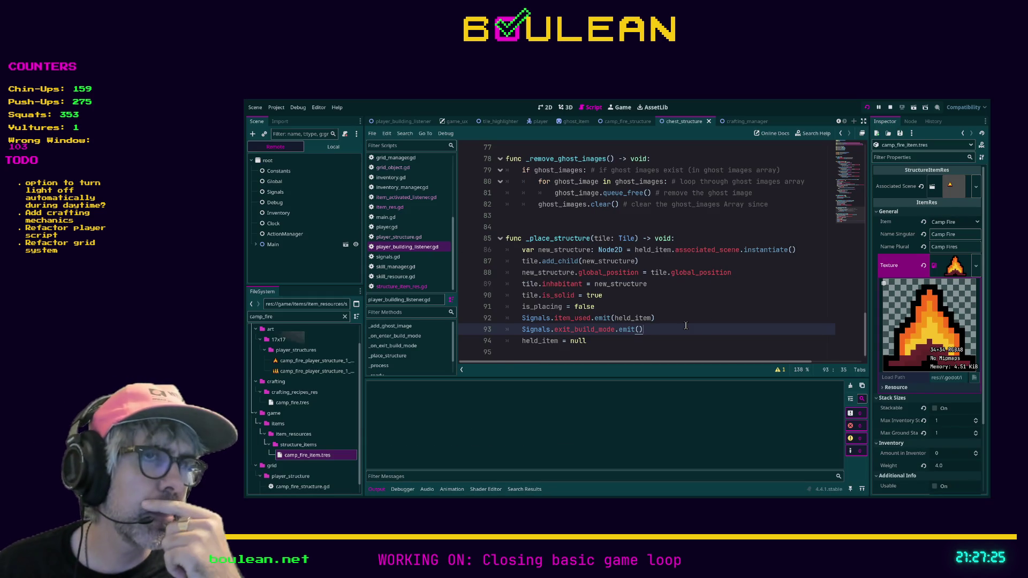
Step: Relaunch the game, craft a camp fire, and place it right of the wizard
{"action": "key", "text": "F5"}
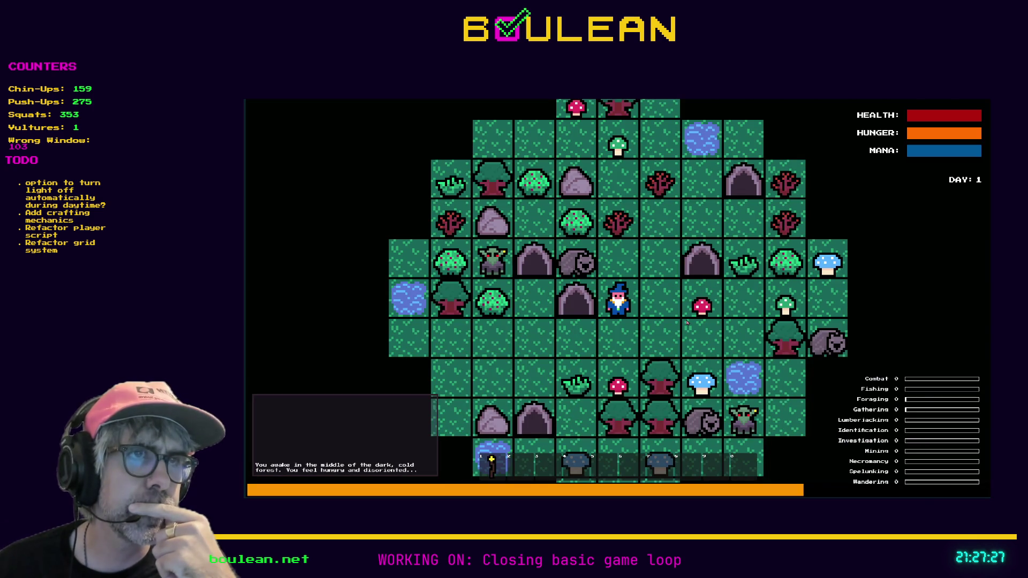
{"action": "key", "text": "c"}
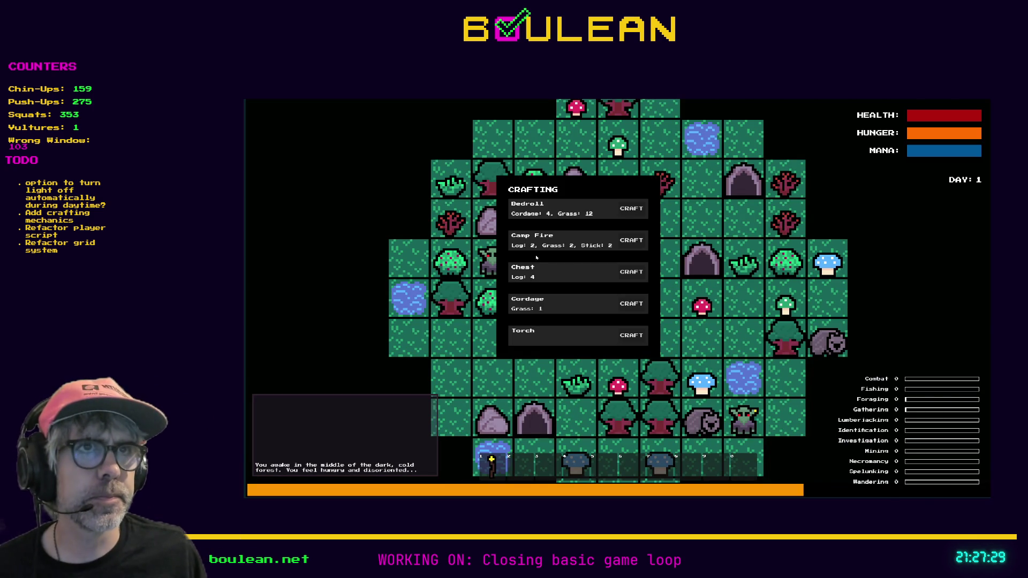
{"action": "left_click", "coordinate": [628, 240]}
{"action": "key", "text": "c"}
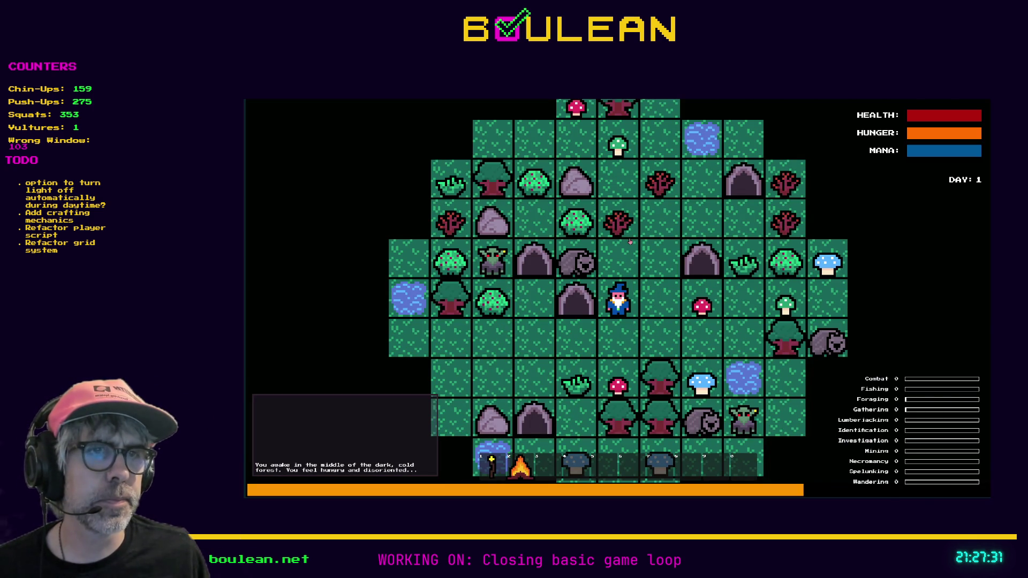
{"action": "key", "text": "2"}
{"action": "key", "text": "d"}
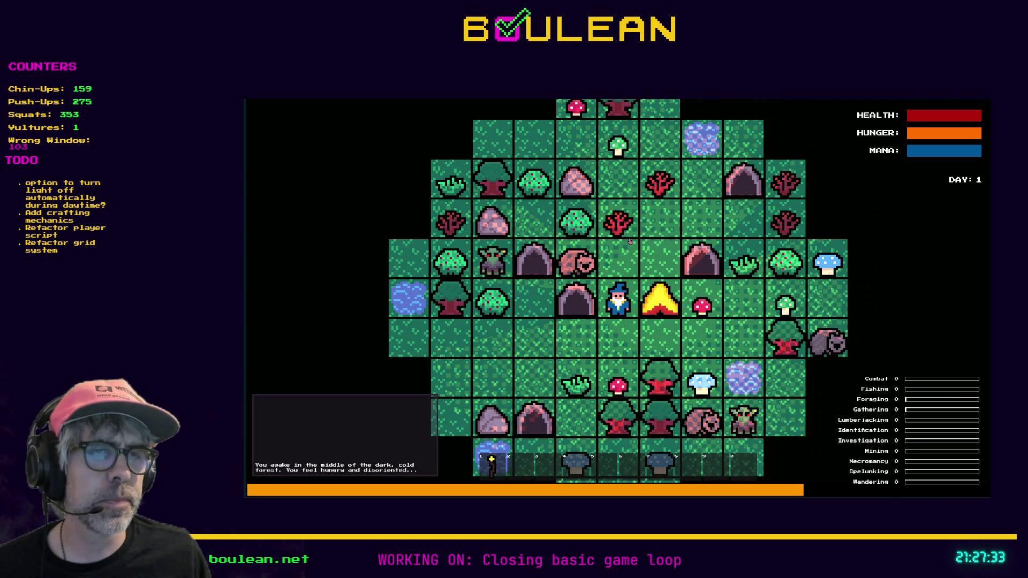
Step: Craft a chest and show where it can be placed
{"action": "key", "text": "c"}
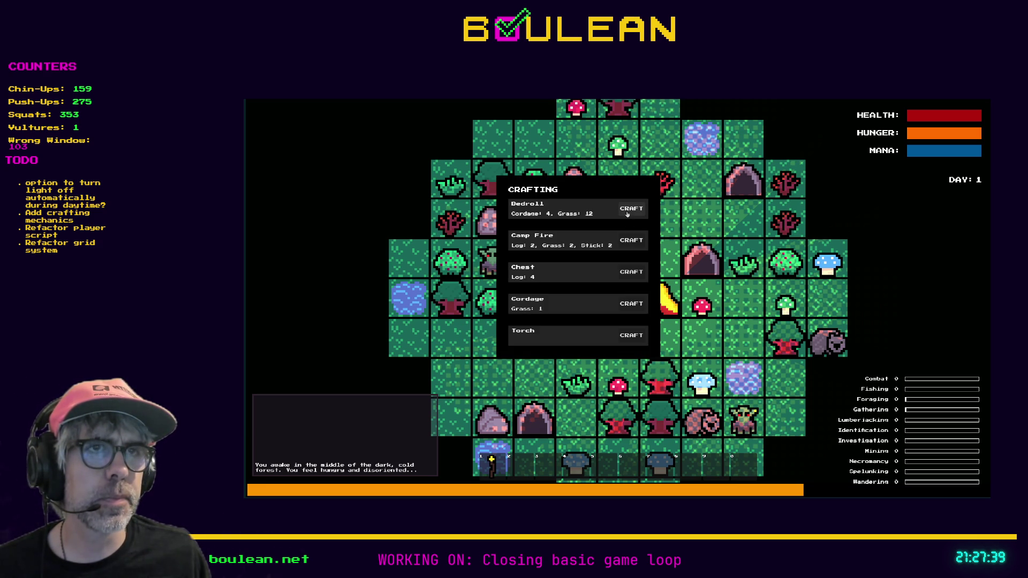
{"action": "left_click", "coordinate": [632, 266]}
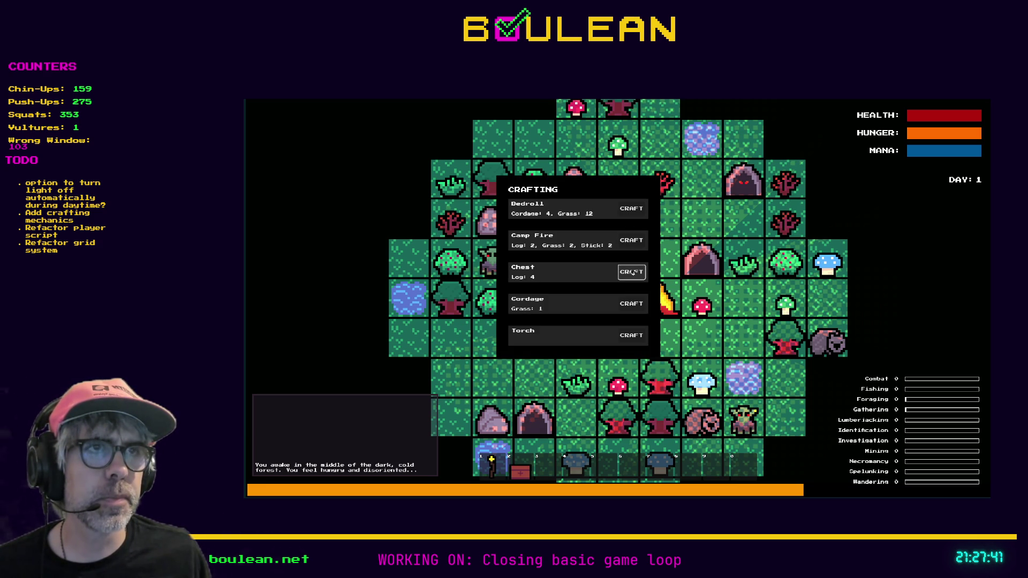
{"action": "key", "text": "Escape"}
{"action": "key", "text": "2"}
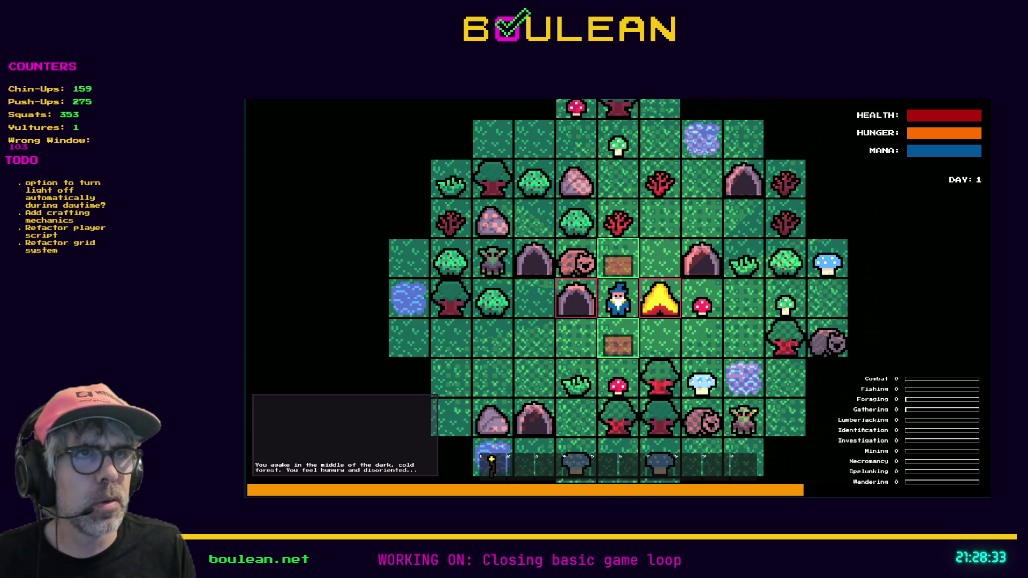
Step: Restart the game from day 1, craft a camp fire, and place it right of the wizard
{"action": "key", "text": "alt+Tab"}
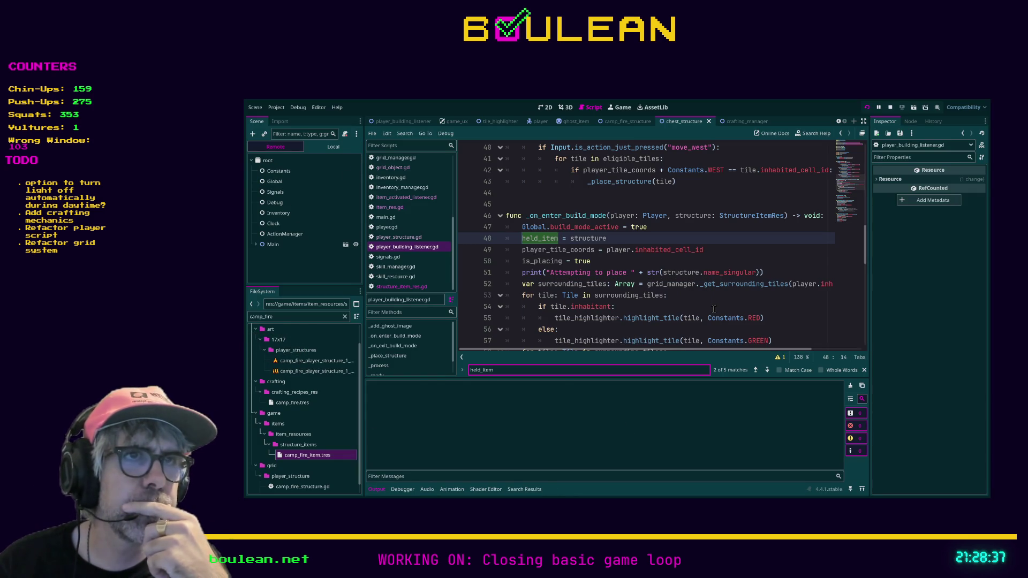
{"action": "key", "text": "F5"}
{"action": "key", "text": "c"}
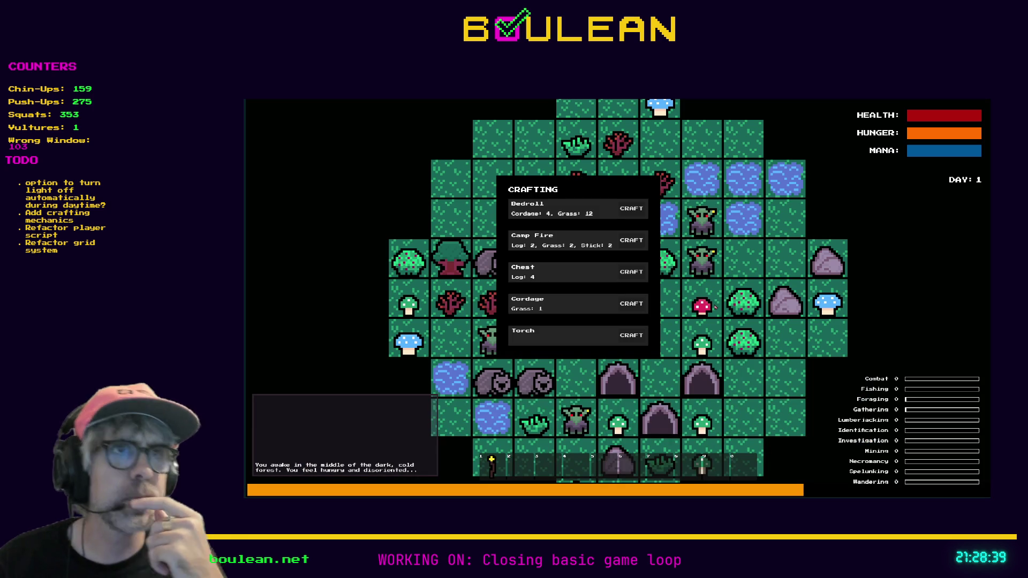
{"action": "left_click", "coordinate": [631, 240]}
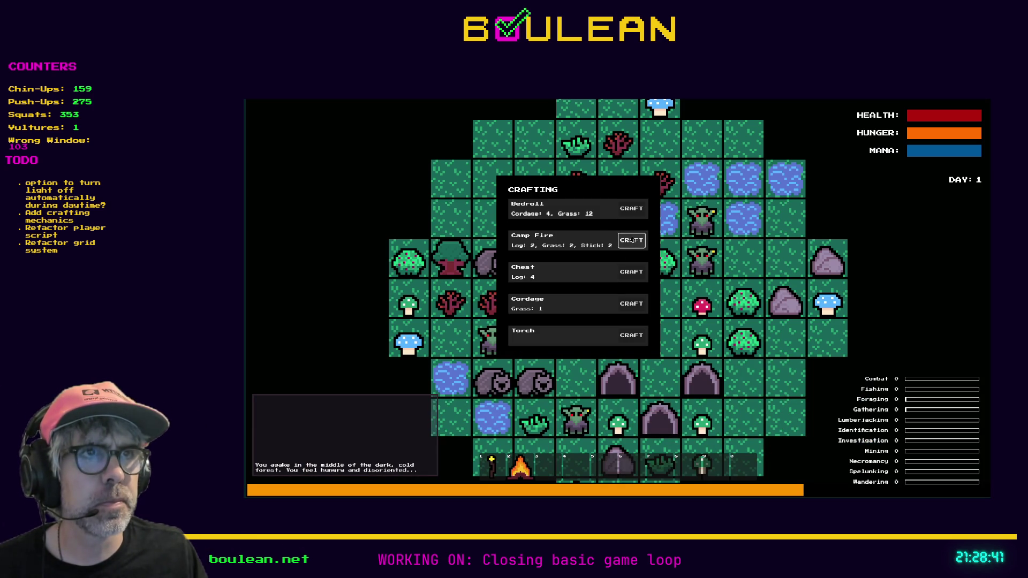
{"action": "key", "text": "c"}
{"action": "key", "text": "d"}
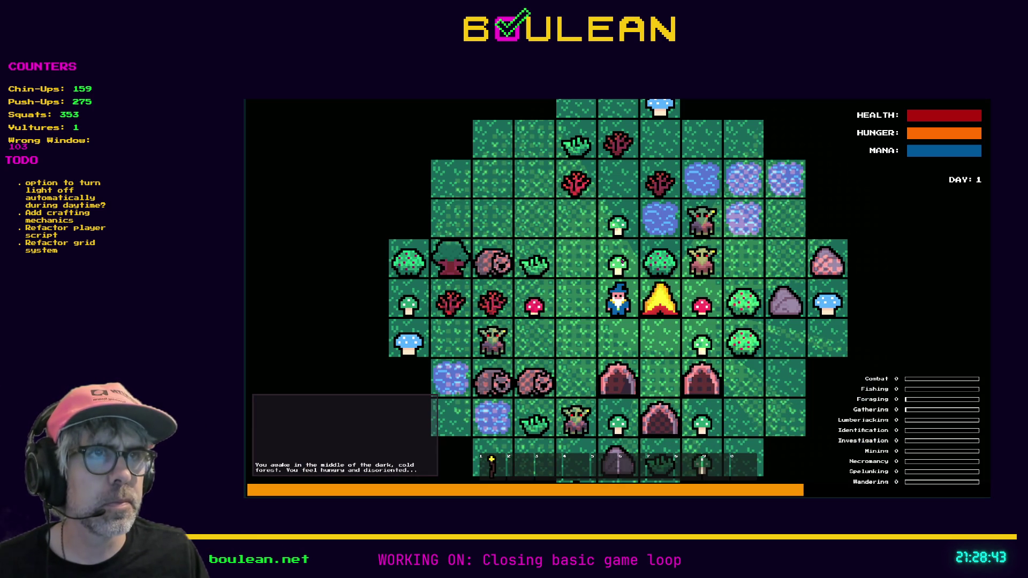
Step: Craft a chest and place it left of the wizard
{"action": "key", "text": "c"}
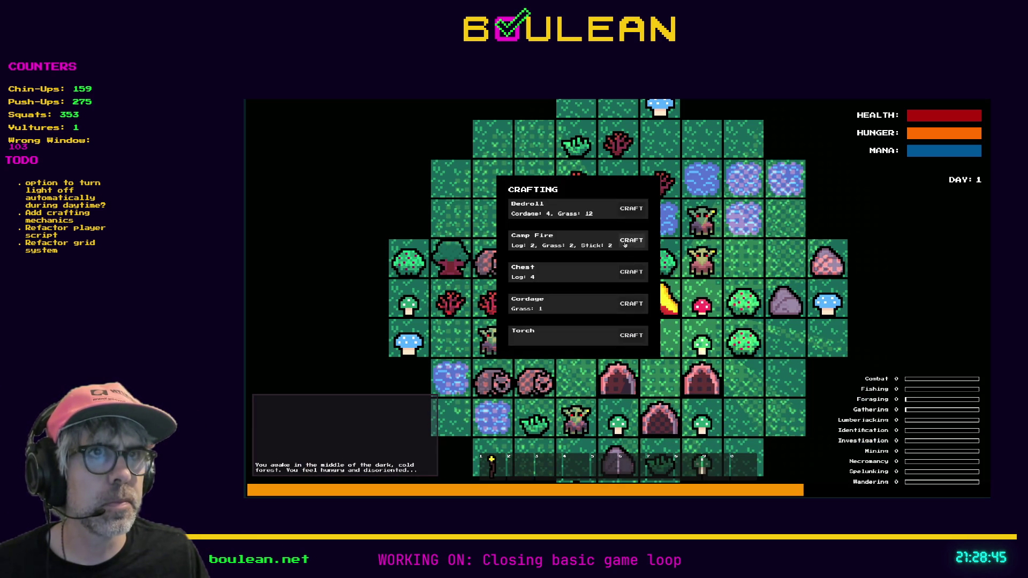
{"action": "left_click", "coordinate": [634, 273]}
{"action": "key", "text": "c"}
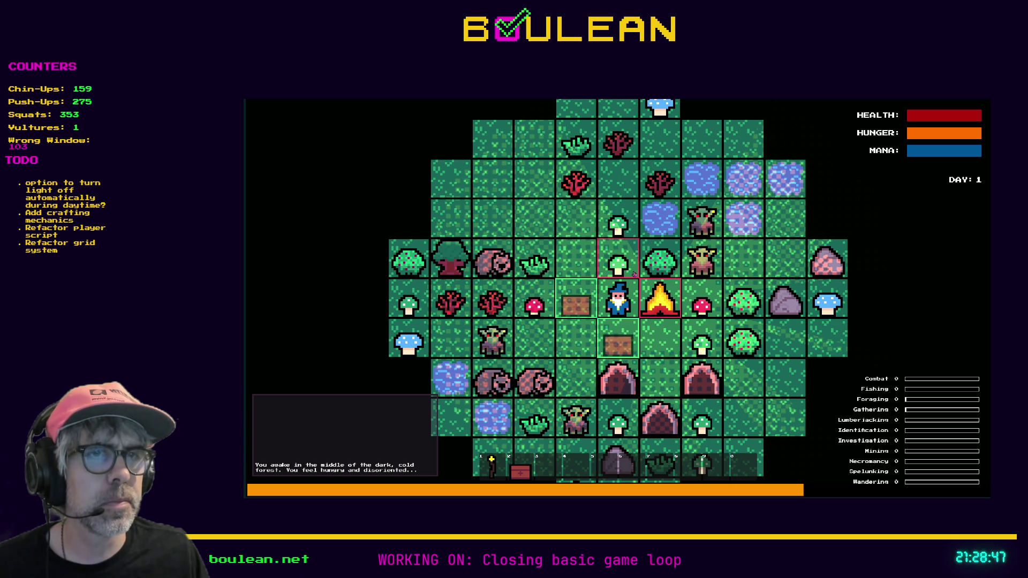
{"action": "key", "text": "a"}
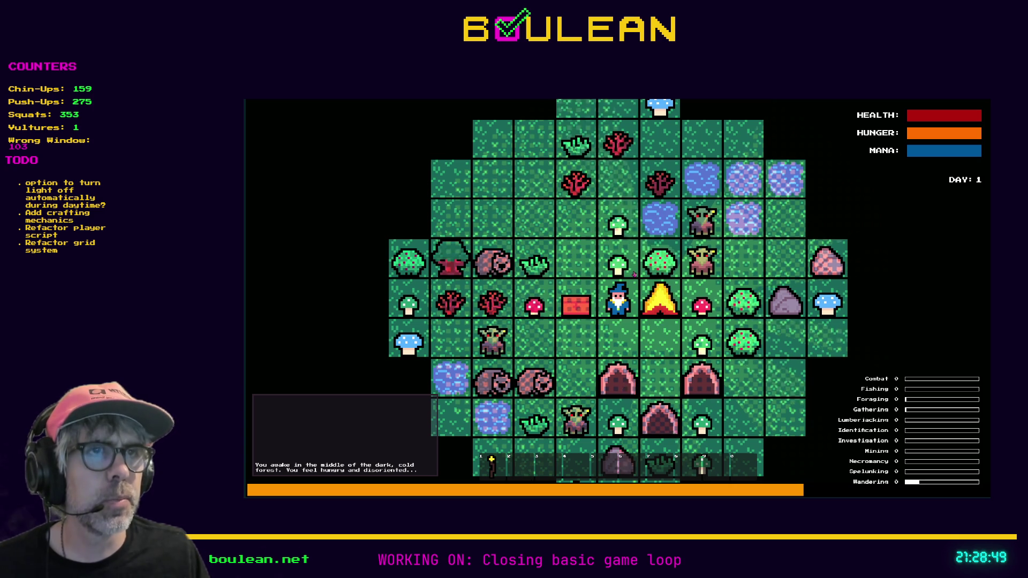
Step: Attack the goblin twice, break the gravestone for Souls, then open the debug panel
{"action": "key", "text": "s"}
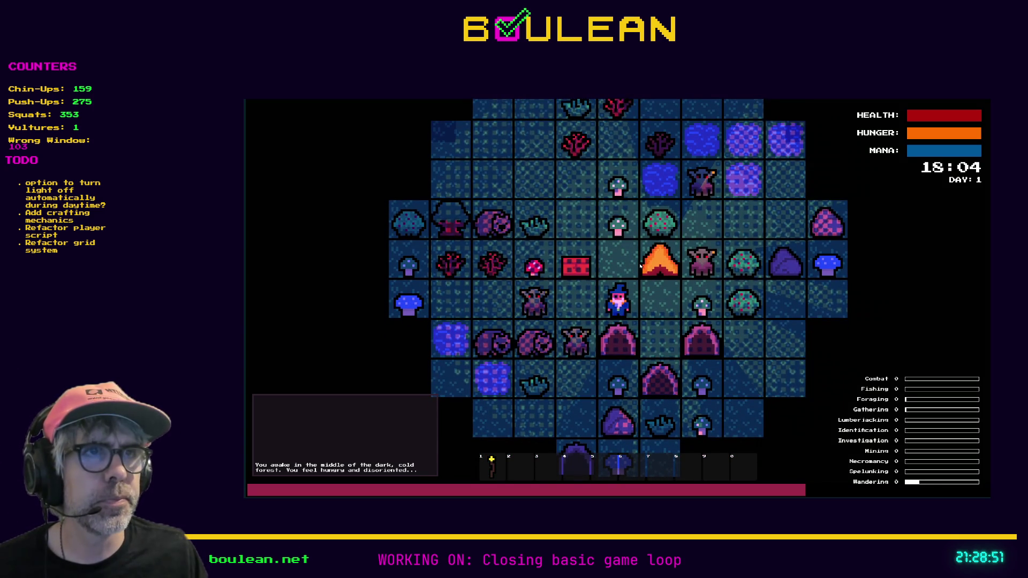
{"action": "key", "text": "d"}
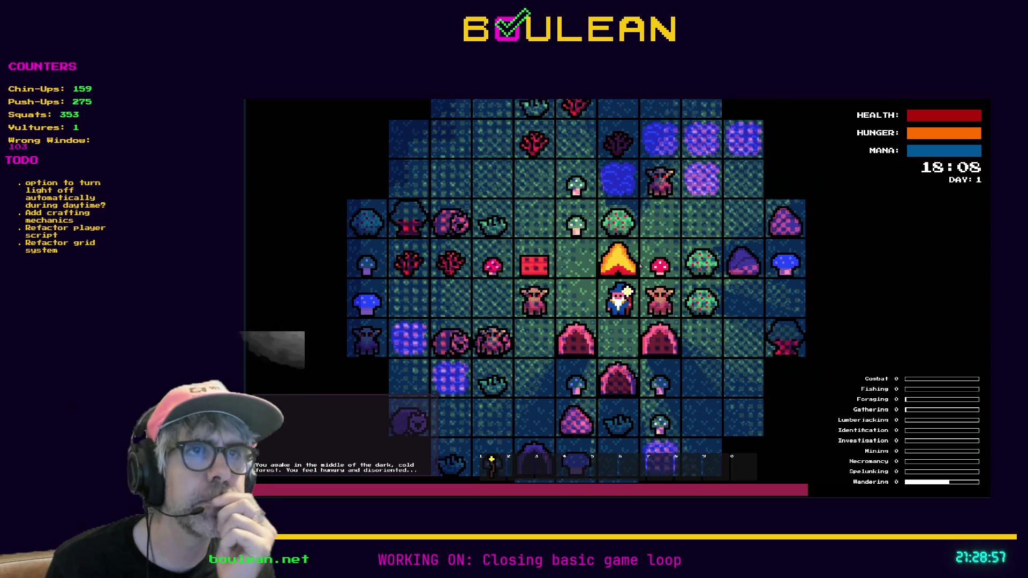
{"action": "key", "text": "a"}
{"action": "key", "text": "d"}
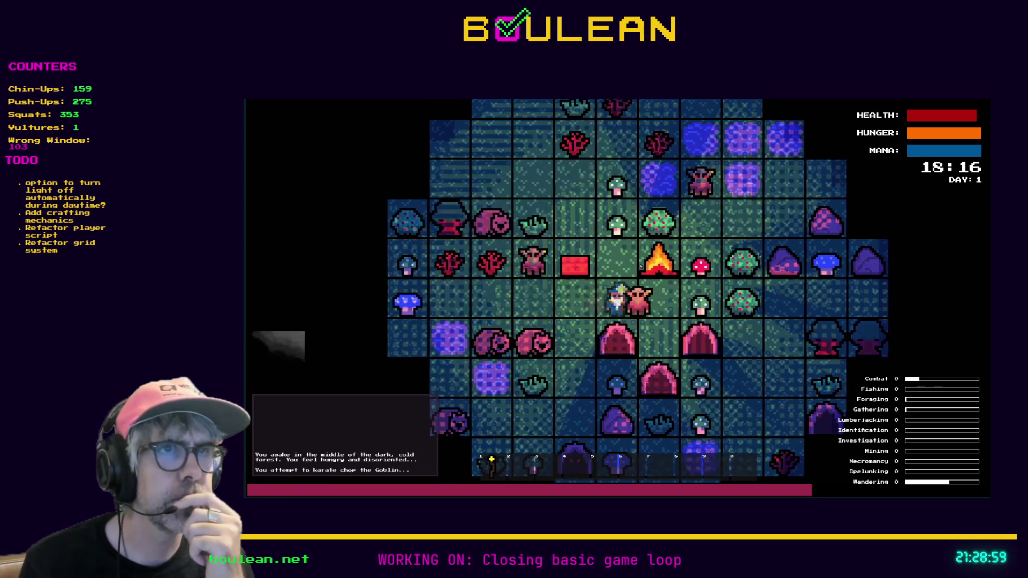
{"action": "key", "text": "d"}
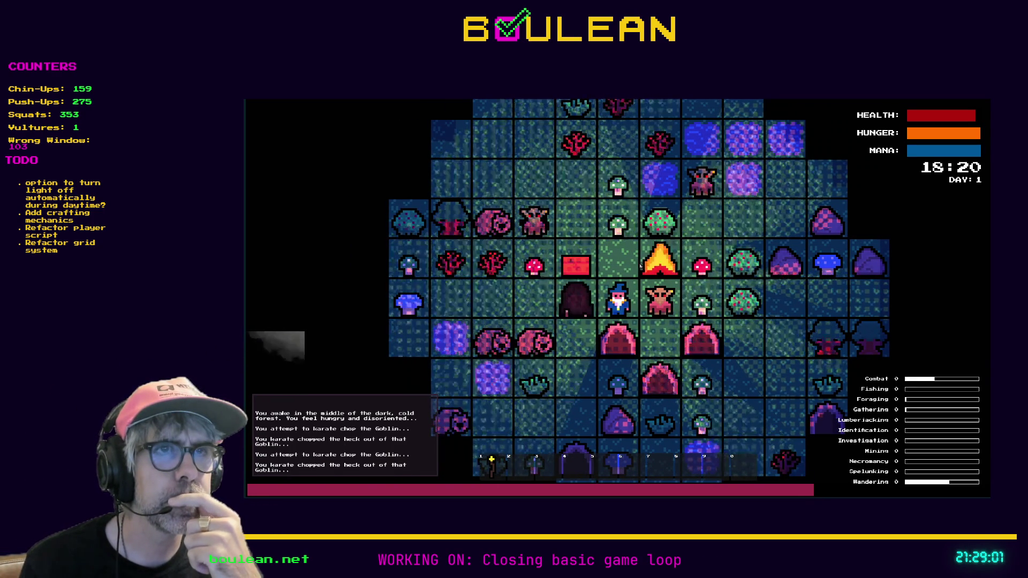
{"action": "key", "text": "a"}
{"action": "key", "text": "a"}
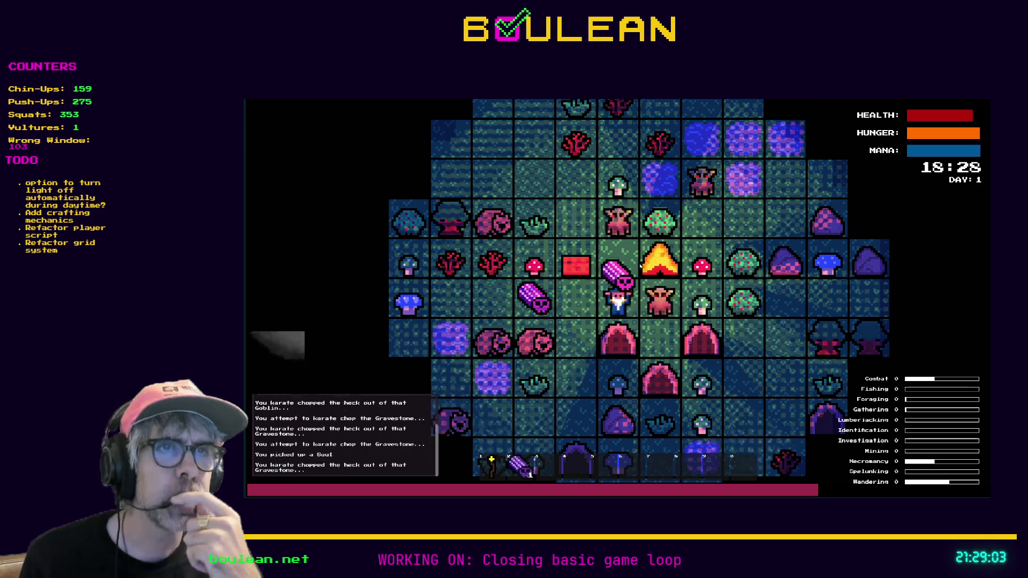
{"action": "key", "text": "a"}
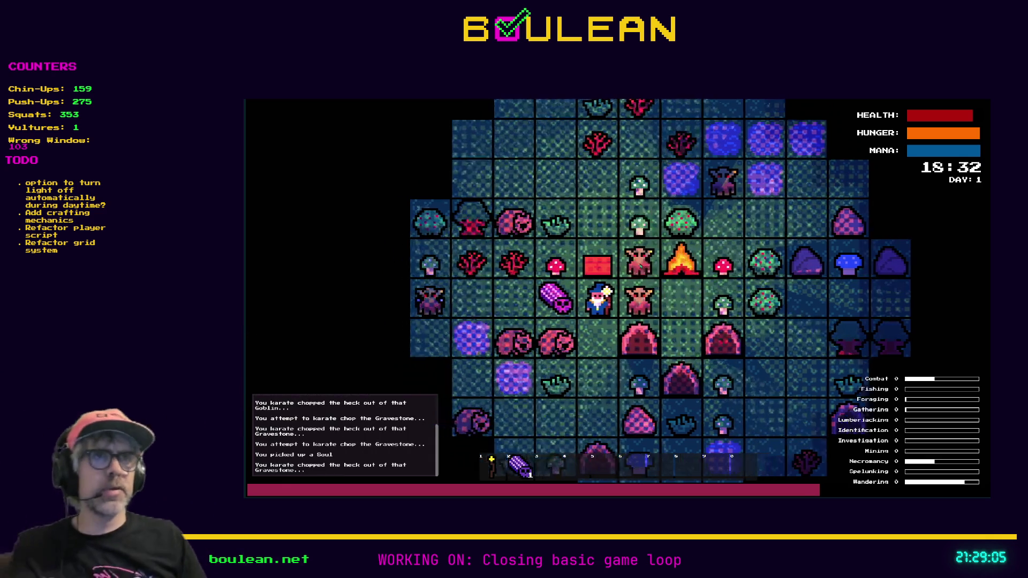
{"action": "key", "text": "a"}
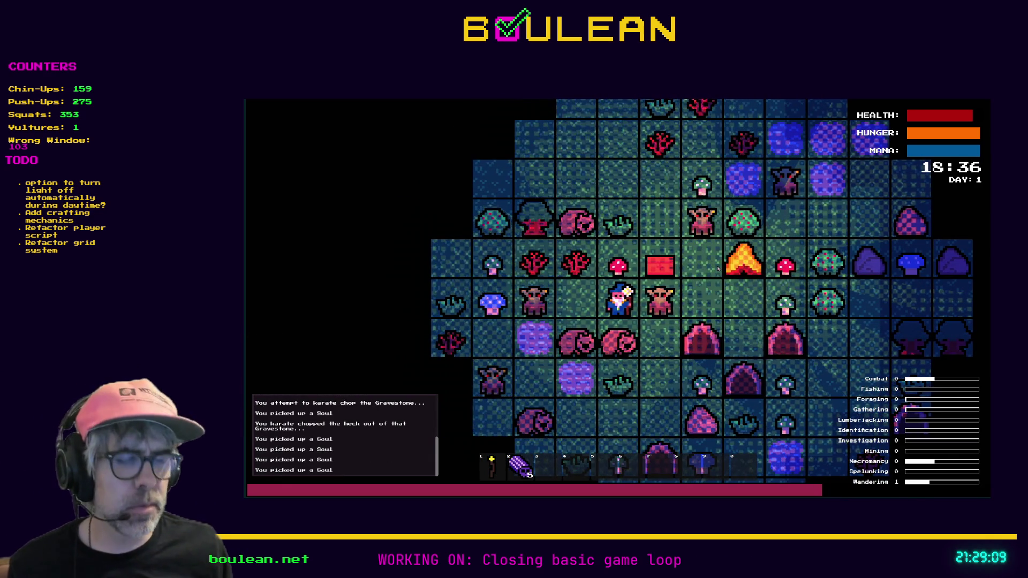
{"action": "key", "text": "grave"}
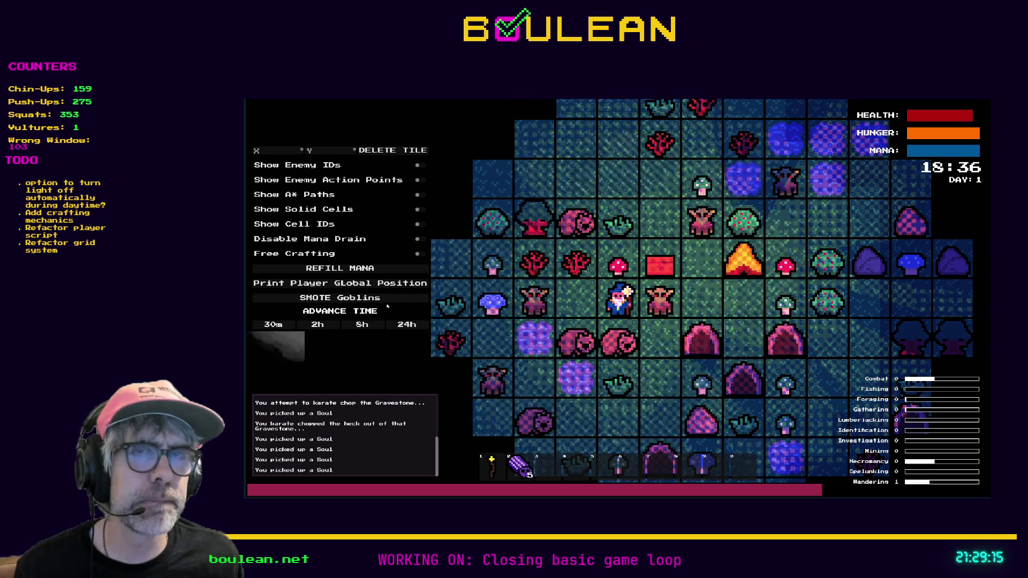
Step: Advance time by 8 hours eight times until GAME OVER, then close the game
{"action": "left_click", "coordinate": [361, 325]}
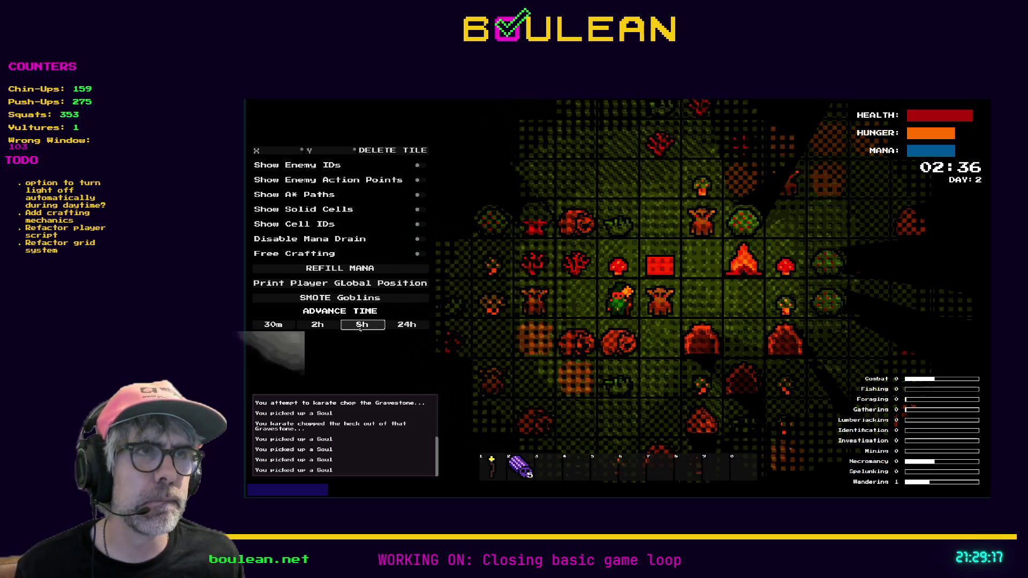
{"action": "left_click", "coordinate": [360, 327]}
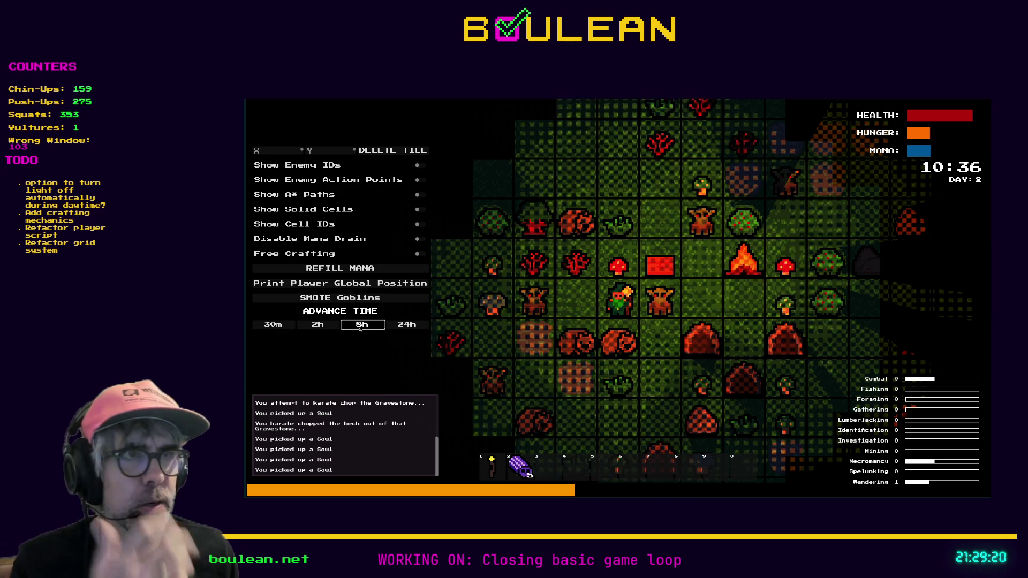
{"action": "left_click", "coordinate": [360, 326]}
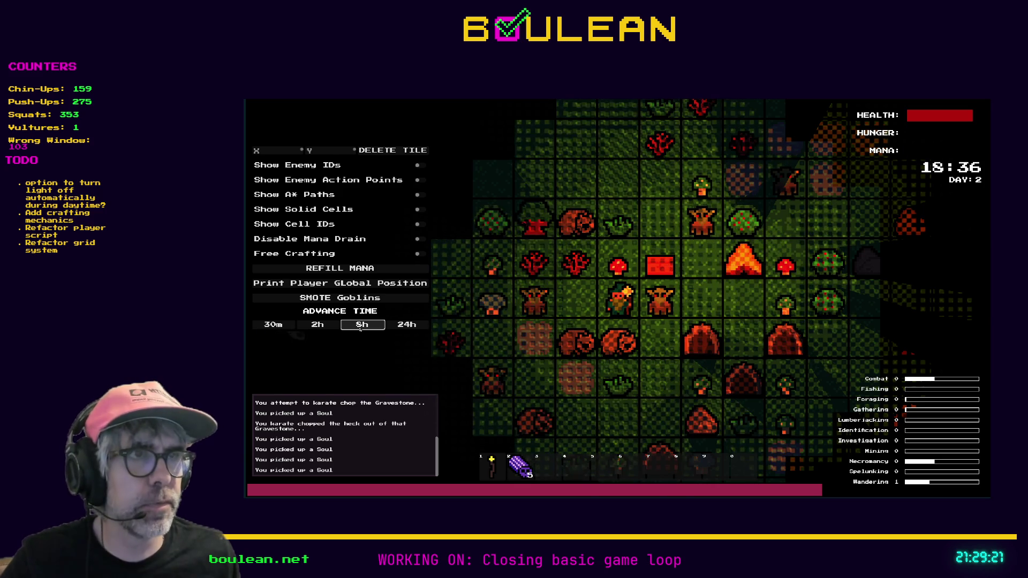
{"action": "left_click", "coordinate": [360, 326]}
{"action": "left_click", "coordinate": [361, 327]}
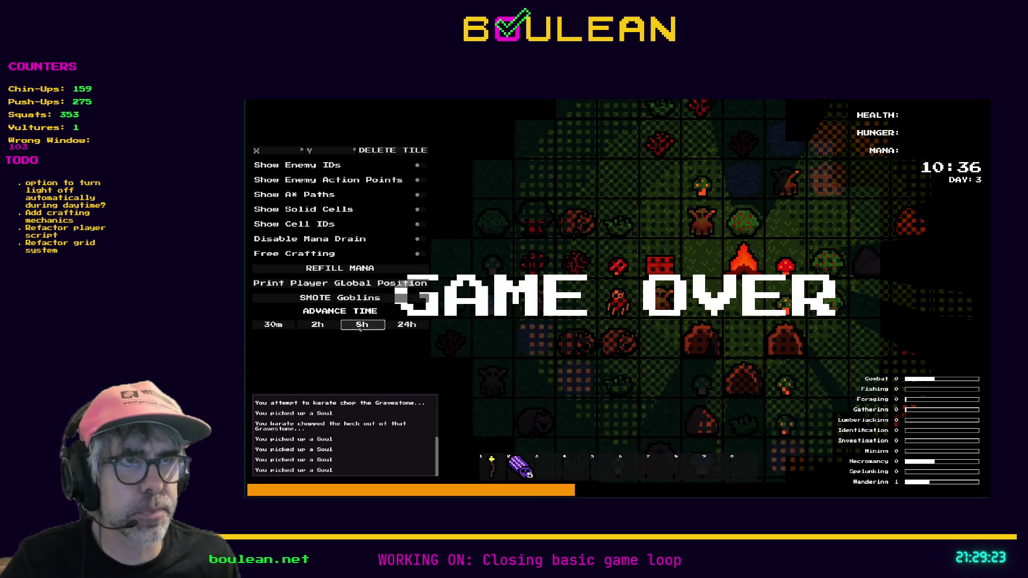
{"action": "left_click", "coordinate": [360, 326]}
{"action": "left_click", "coordinate": [360, 326]}
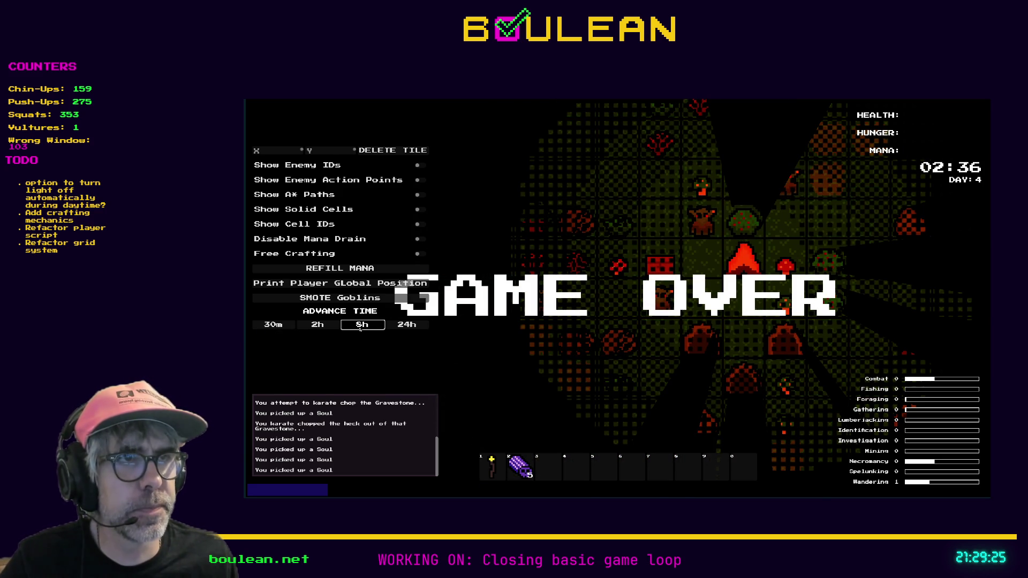
{"action": "left_click", "coordinate": [360, 327]}
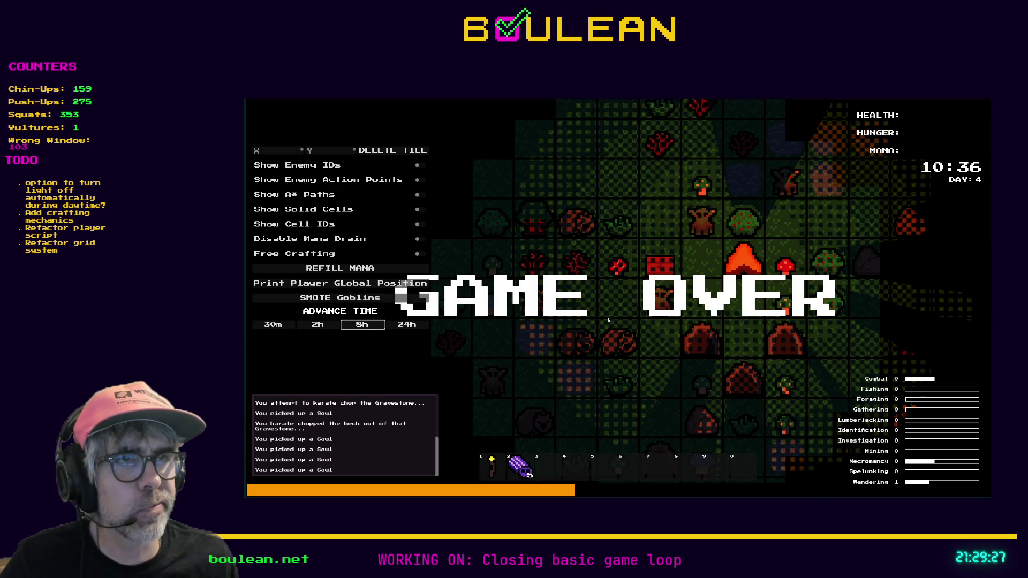
{"action": "key", "text": "c"}
{"action": "key", "text": "c"}
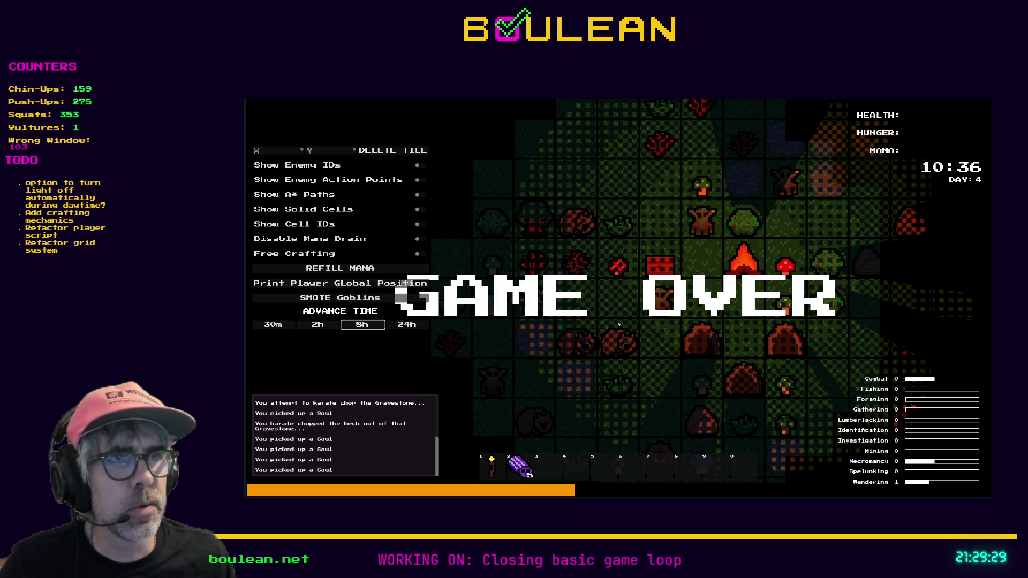
{"action": "left_click", "coordinate": [718, 284]}
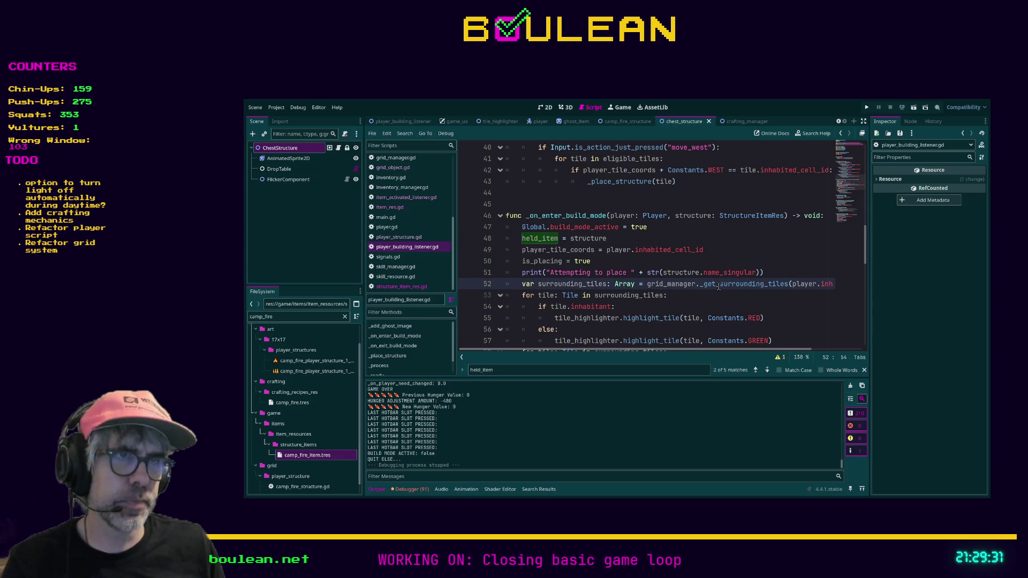
Step: Relaunch the game, craft a chest, and place it beside the wizard
{"action": "key", "text": "F5"}
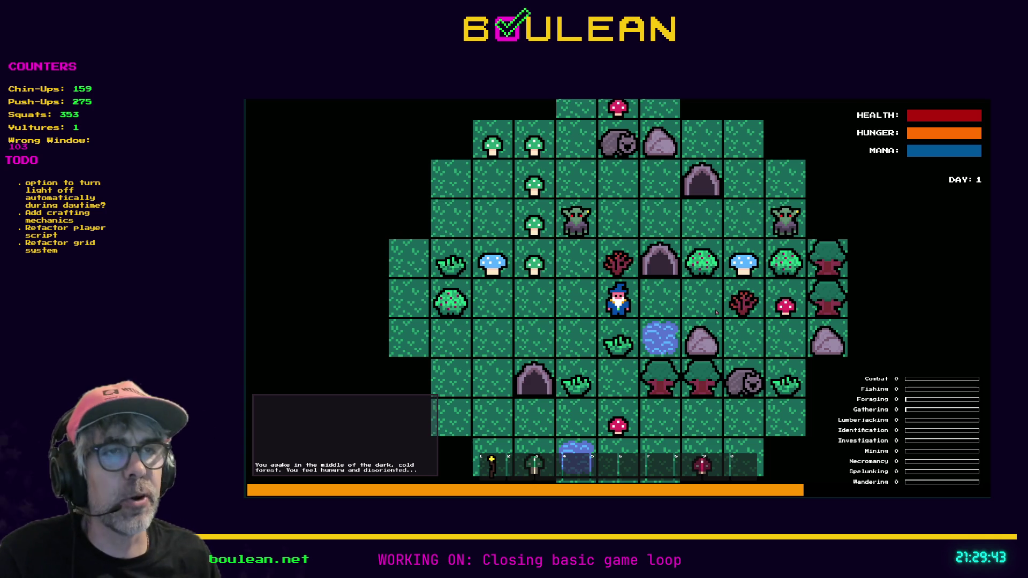
{"action": "key", "text": "a"}
{"action": "key", "text": "c"}
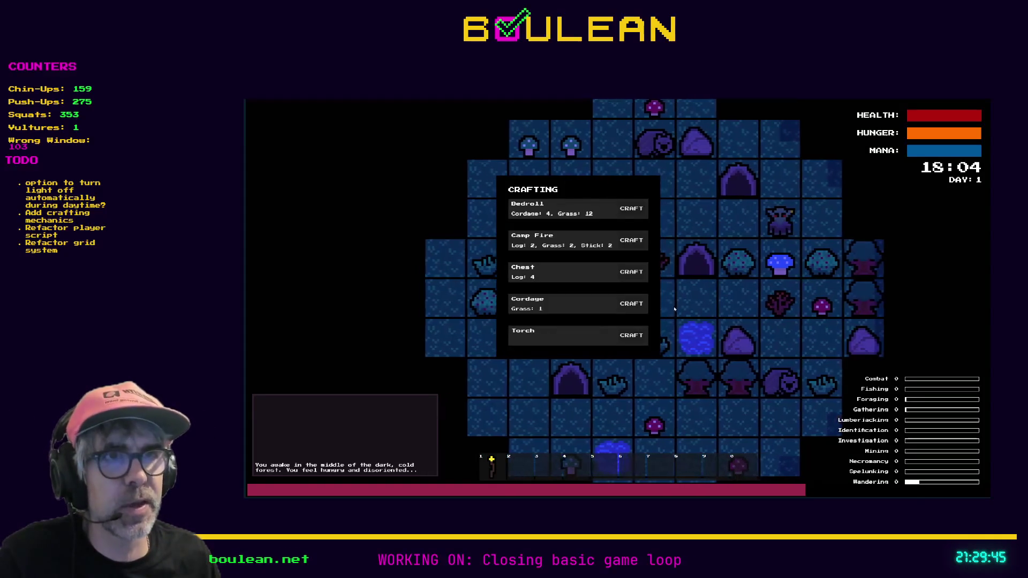
{"action": "left_click", "coordinate": [632, 272]}
{"action": "key", "text": "c"}
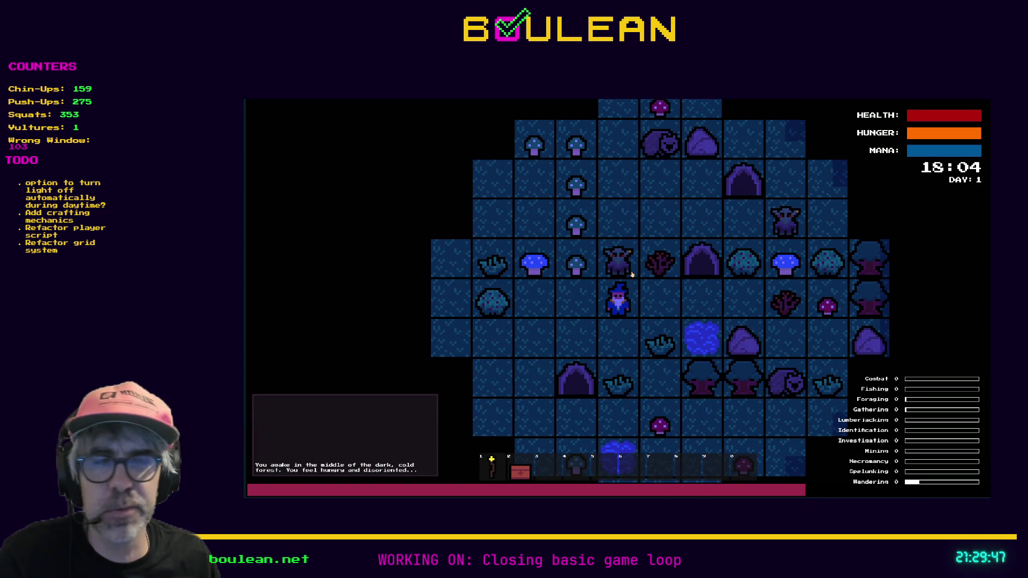
{"action": "key", "text": "2"}
{"action": "key", "text": "a"}
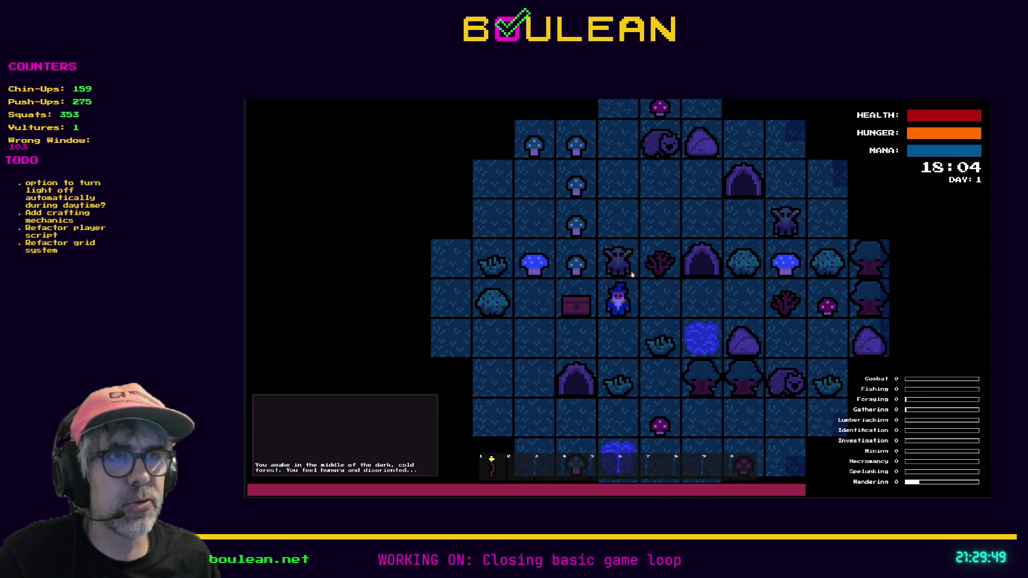
Step: Attack the goblins, break the gravestone above the wizard, then open the debug panel
{"action": "key", "text": "w"}
{"action": "key", "text": "w"}
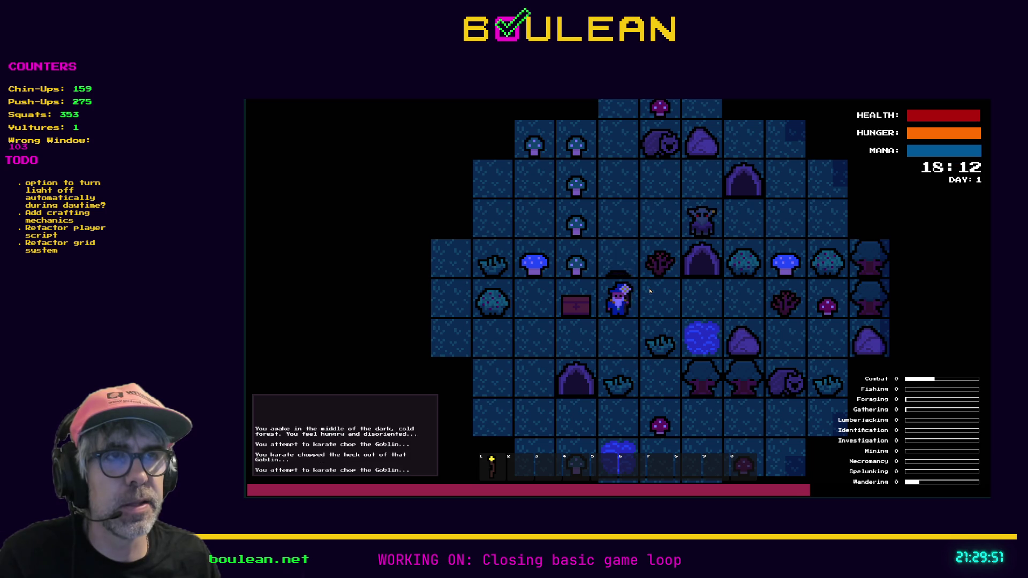
{"action": "key", "text": "w"}
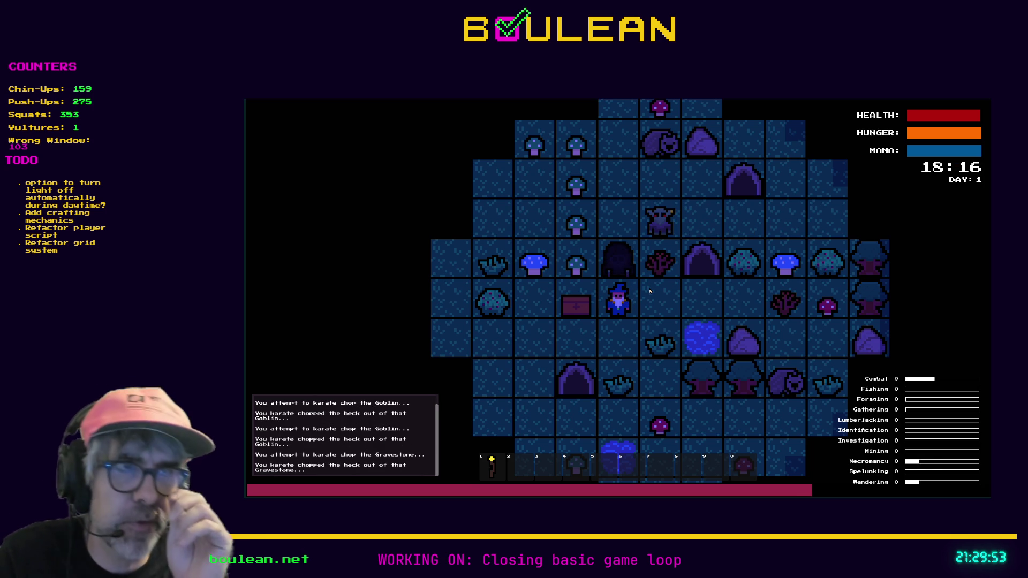
{"action": "key", "text": "w"}
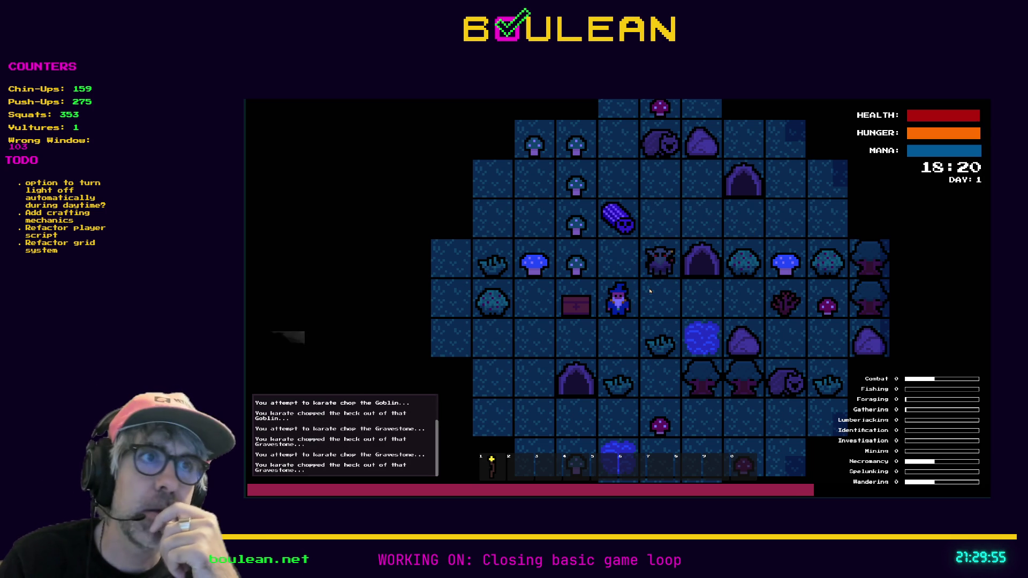
{"action": "key", "text": "w"}
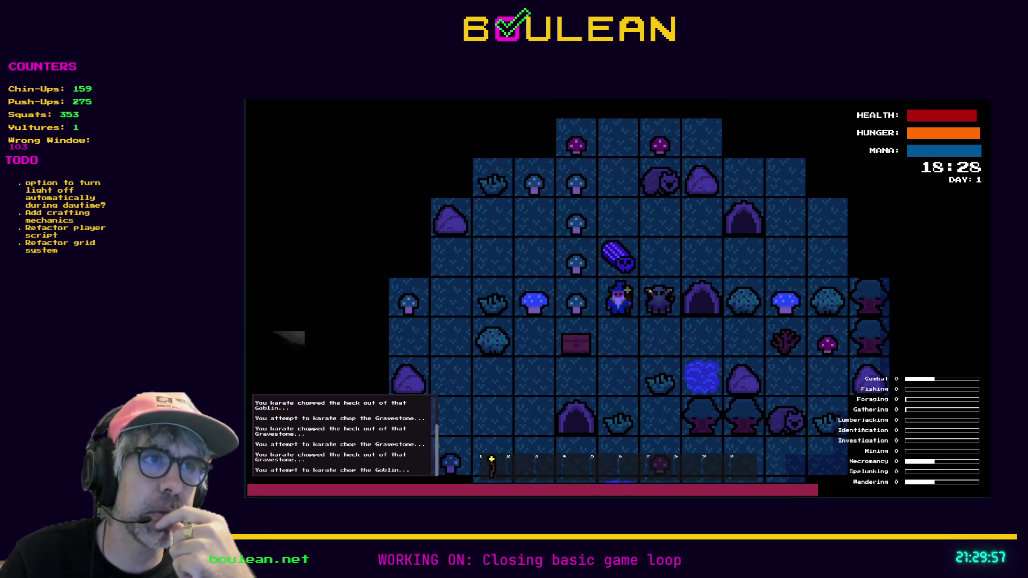
{"action": "key", "text": "d"}
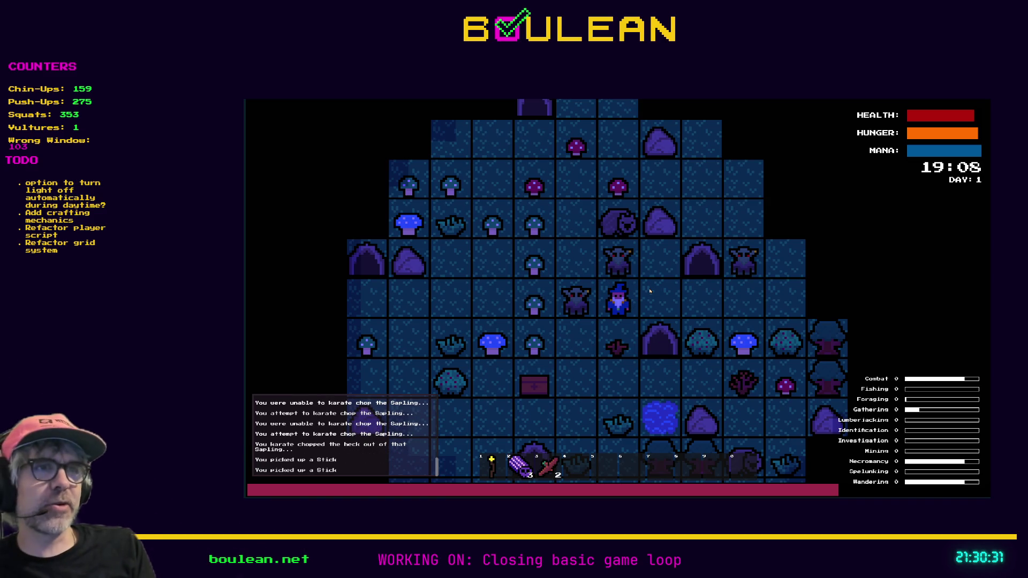
{"action": "key", "text": "F1"}
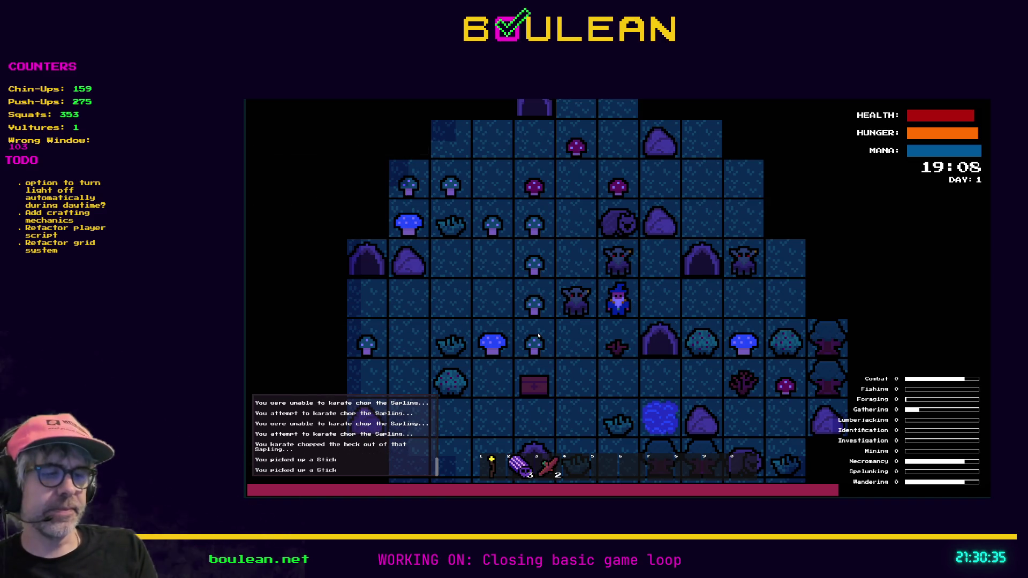
Step: Smite the goblins, collect Green Mushrooms, then quit the game and return to line 53 of player_building_listener.gd
{"action": "left_click", "coordinate": [340, 298]}
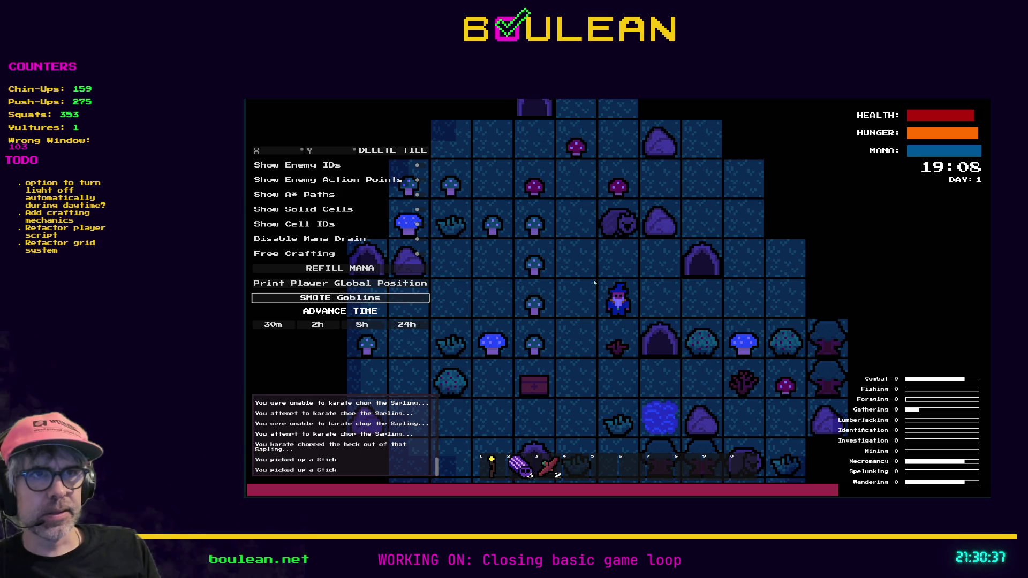
{"action": "key", "text": "Left"}
{"action": "key", "text": "Left"}
{"action": "key", "text": "Left"}
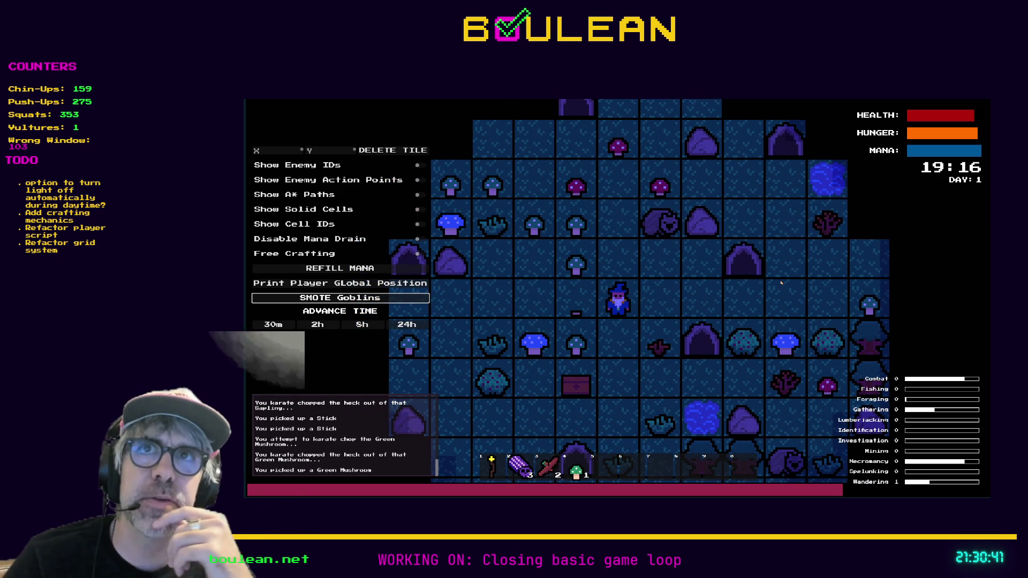
{"action": "key", "text": "Up"}
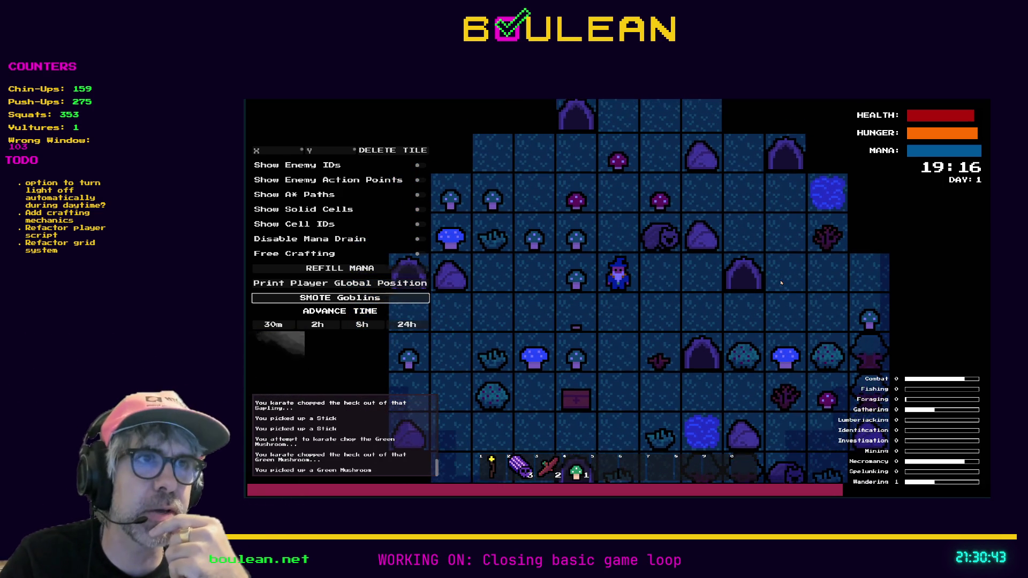
{"action": "key", "text": "Left"}
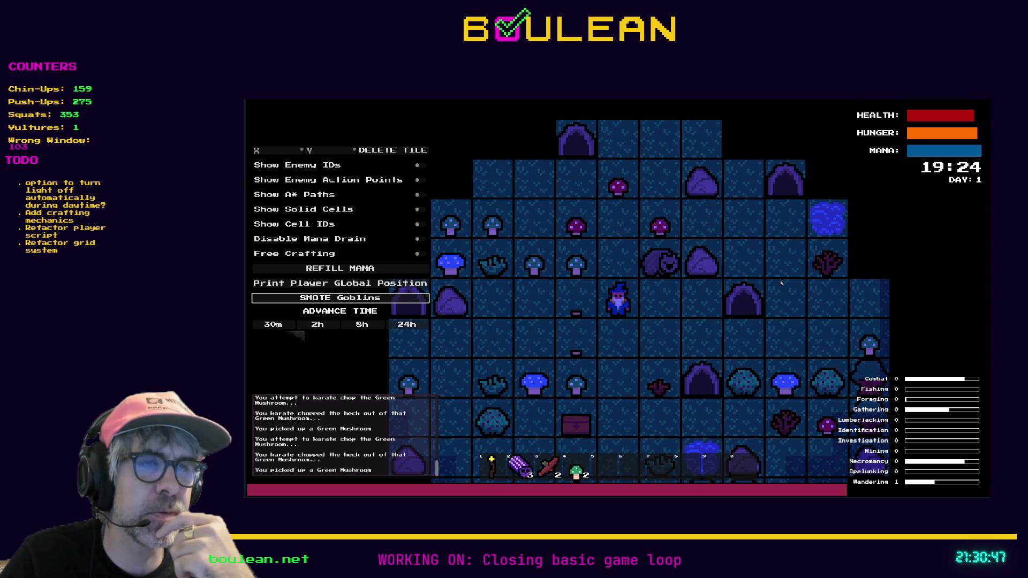
{"action": "key", "text": "Up"}
{"action": "key", "text": "Left"}
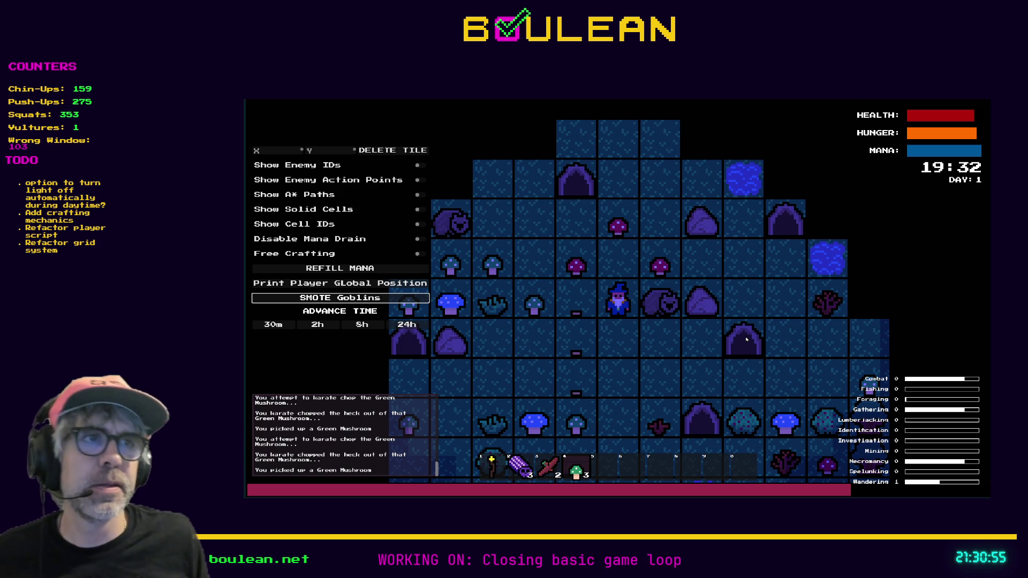
{"action": "key", "text": "Escape"}
{"action": "left_click", "coordinate": [700, 294]}
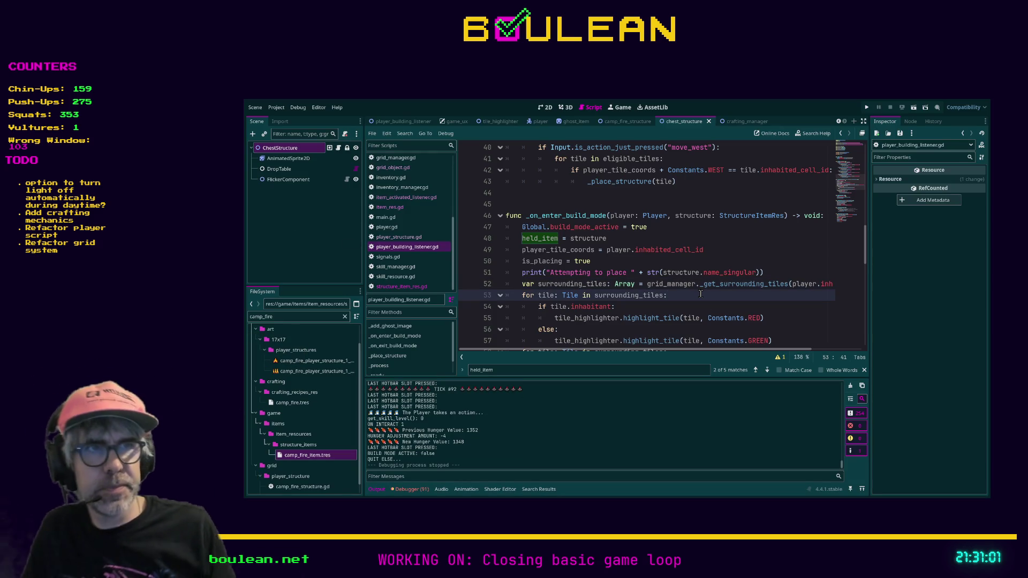
{"action": "left_click", "coordinate": [634, 304]}
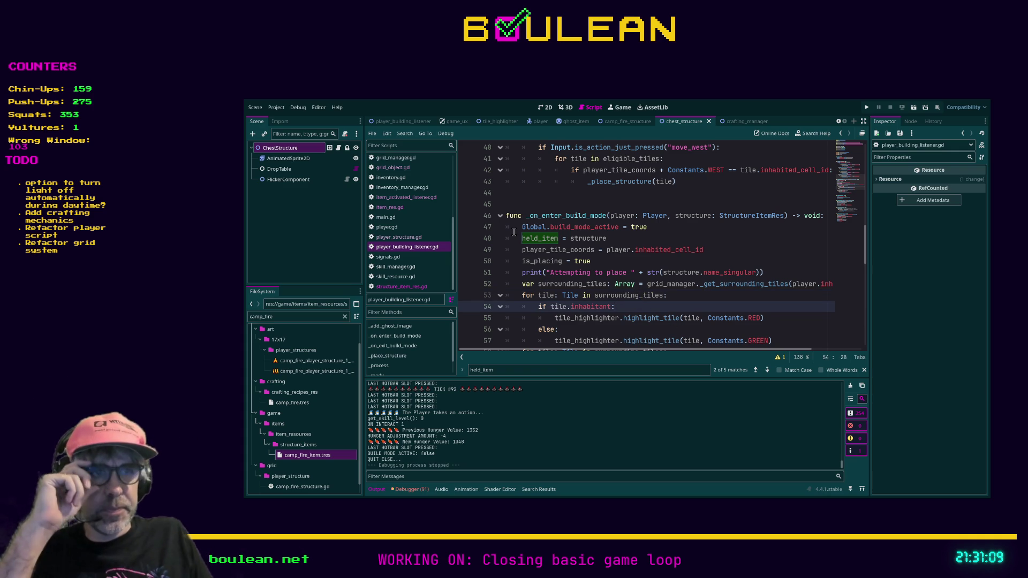